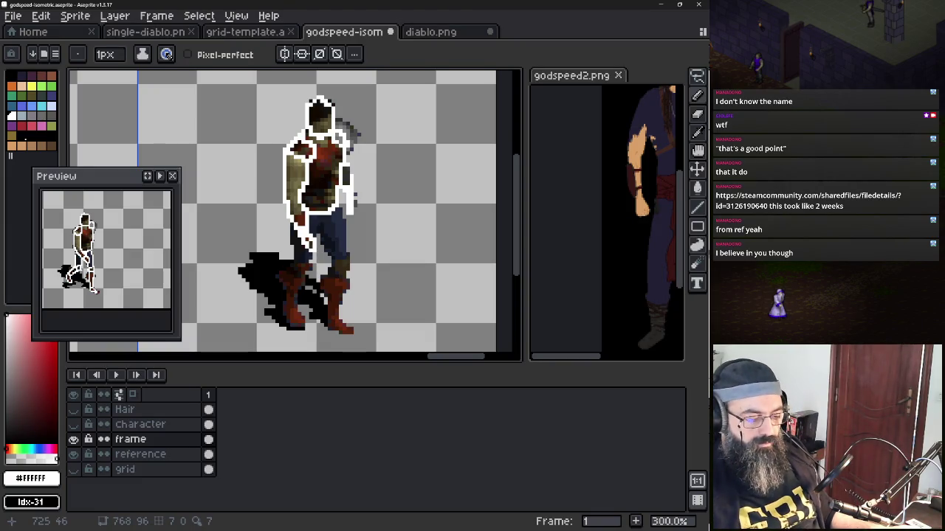
# Trace white outline pixels down the right leg and under the right foot
pyautogui.moveTo(343, 220); pyautogui.dragTo(345, 284)
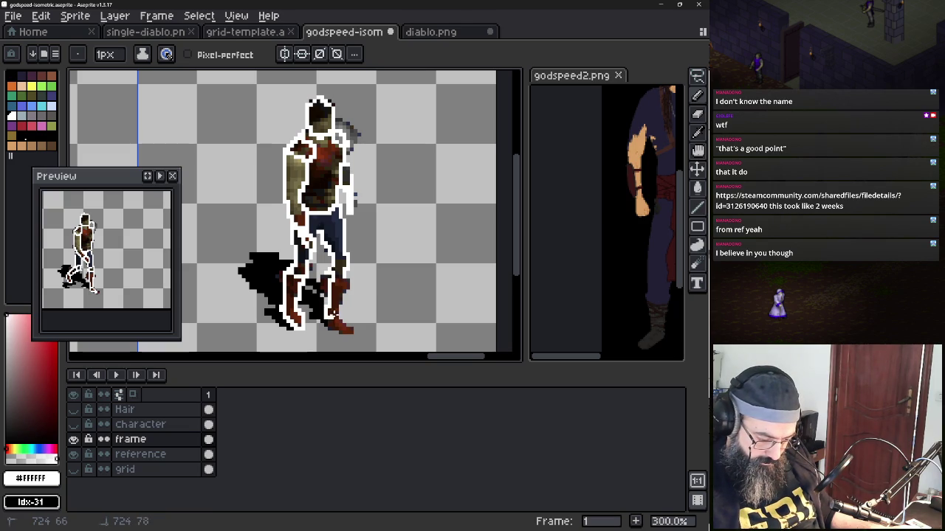
pyautogui.click(329, 323)
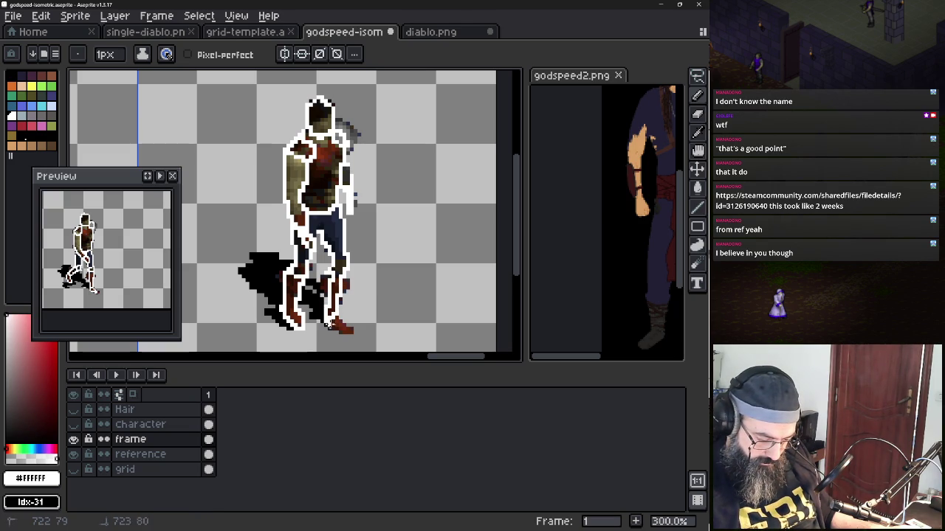
pyautogui.click(350, 331)
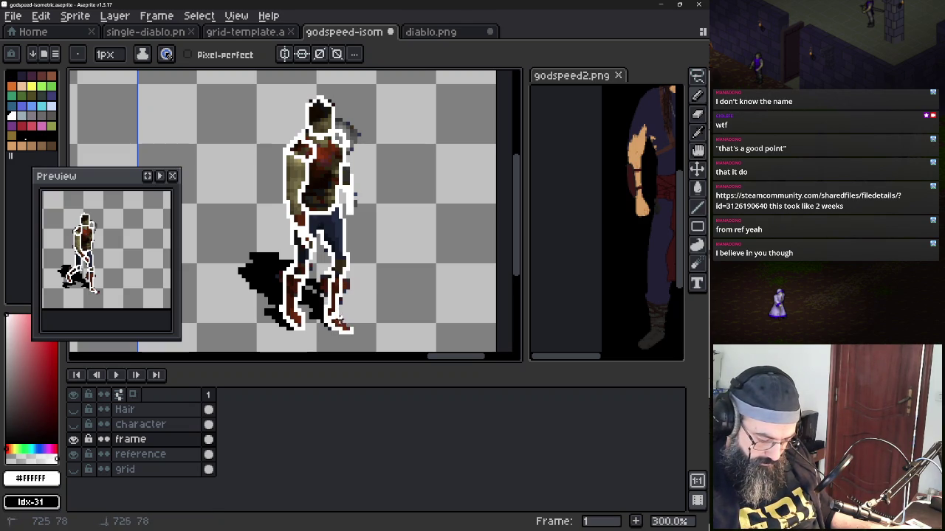
pyautogui.moveTo(349, 331); pyautogui.dragTo(357, 338)
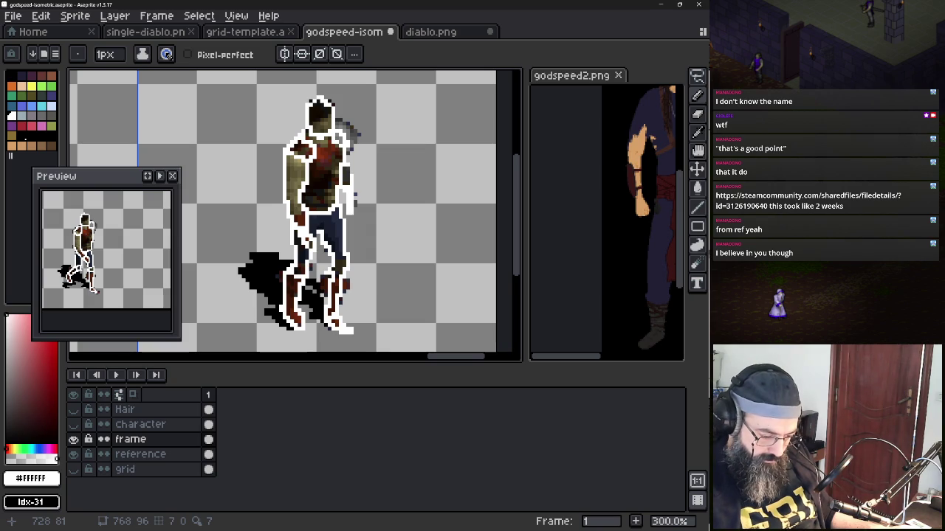
pyautogui.scroll(-2, 296, 210)
pyautogui.scroll(-1, 295, 210)
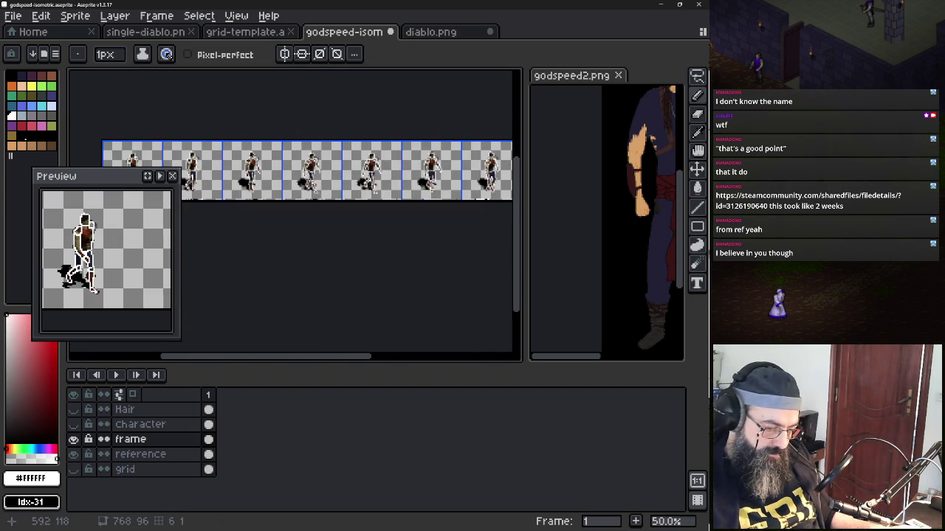
# Save the sprite and hide the reference layer so only the white outlines remain
pyautogui.hotkey('ctrl', 's')
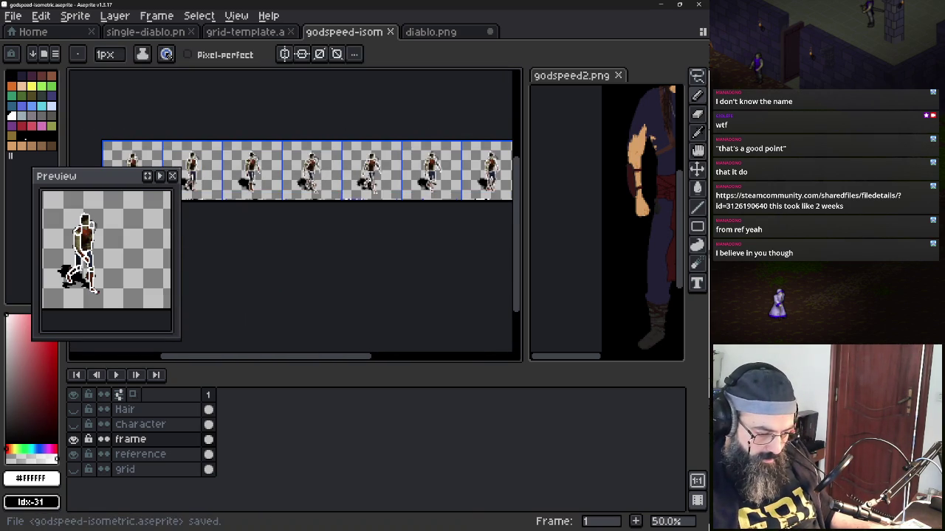
pyautogui.hscroll(-3, 310, 169)
pyautogui.scroll(4, 350, 141)
pyautogui.scroll(-2, 350, 141)
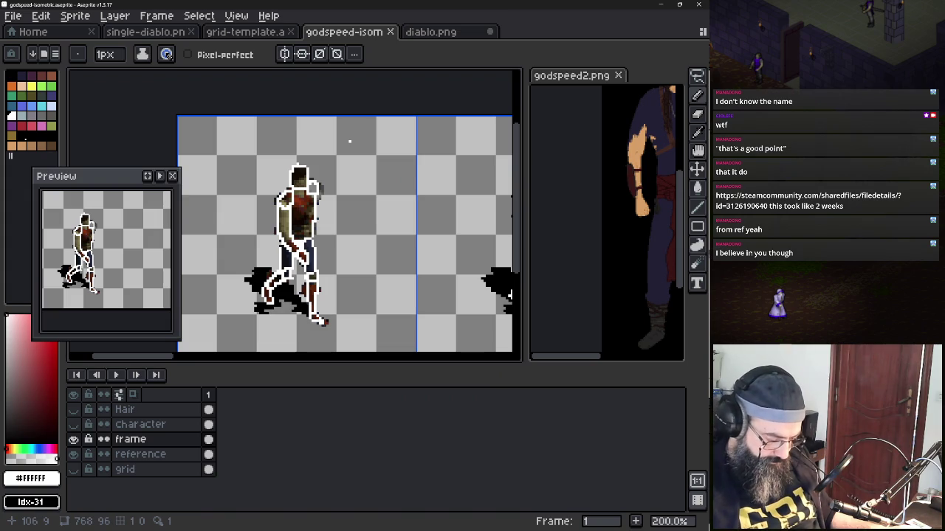
pyautogui.click(73, 454)
pyautogui.hscroll(2, 472, 258)
pyautogui.hscroll(3, 413, 215)
pyautogui.scroll(-1, 413, 215)
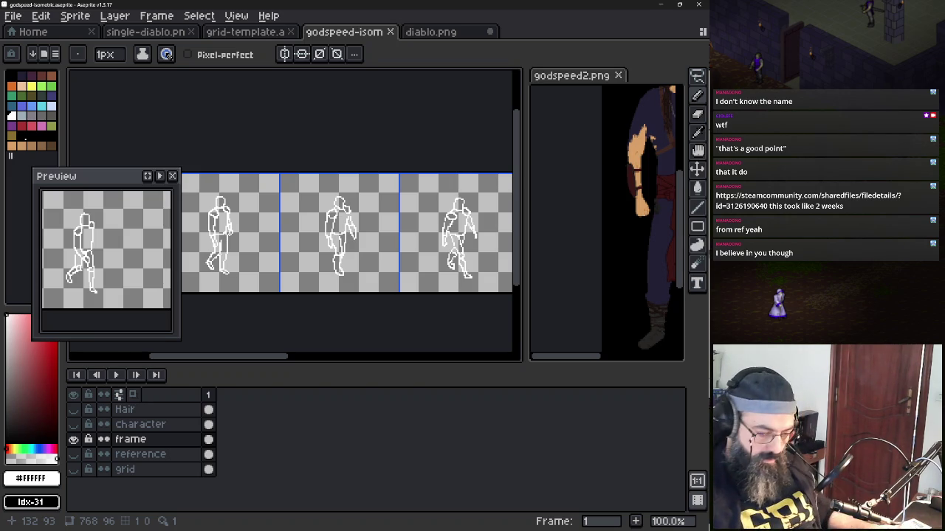
pyautogui.scroll(-2, 347, 233)
pyautogui.hscroll(-3, 347, 229)
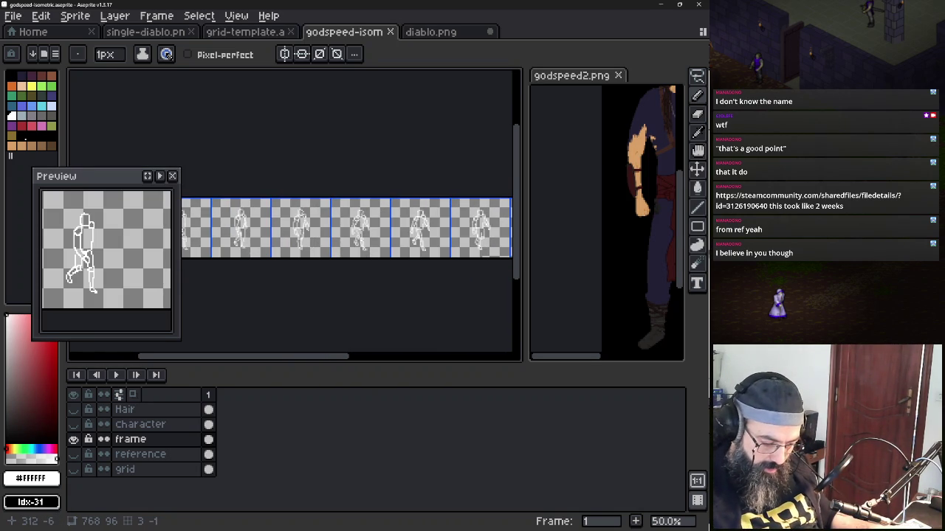
# Close the godspeed2.png view and park the animation preview beside the frames
pyautogui.moveTo(115, 176)
pyautogui.mouseDown()
pyautogui.moveTo(443, 69)
pyautogui.moveTo(467, 8)
pyautogui.moveTo(461, 19)
pyautogui.mouseUp()
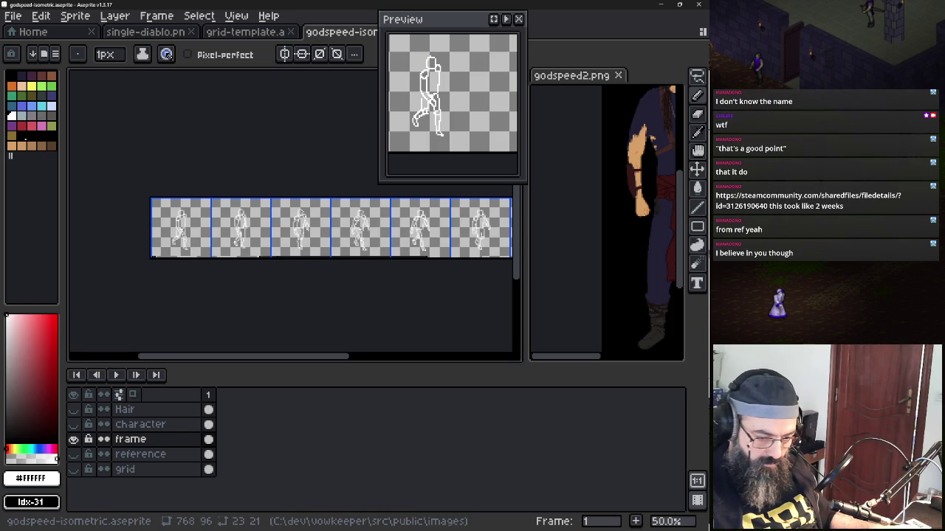
pyautogui.click(618, 75)
pyautogui.moveTo(462, 19)
pyautogui.mouseDown()
pyautogui.moveTo(629, 198)
pyautogui.moveTo(623, 92)
pyautogui.mouseUp()
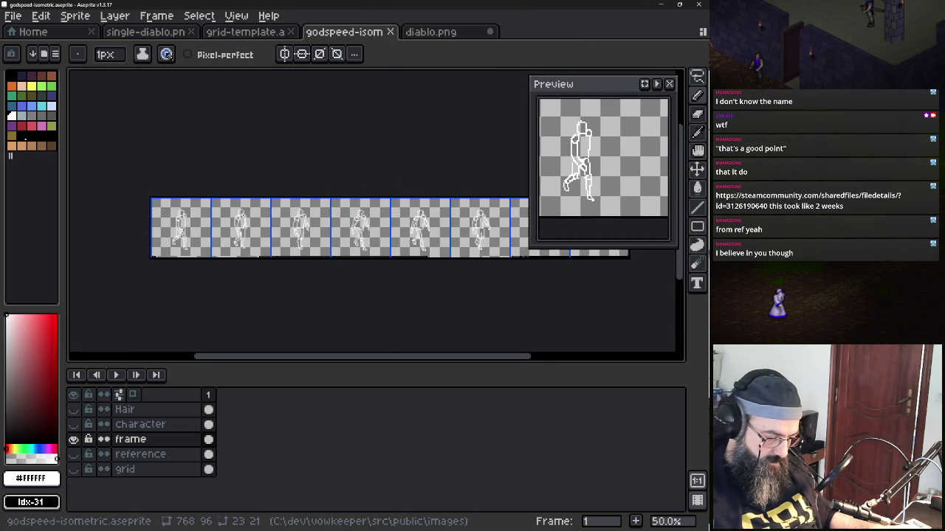
pyautogui.press('2')
pyautogui.scroll(2, 356, 129)
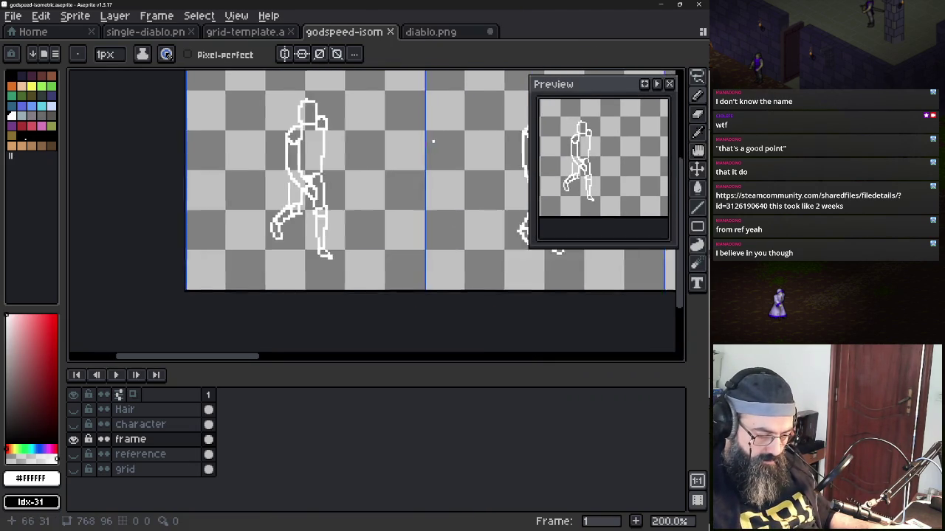
pyautogui.hscroll(5, 399, 136)
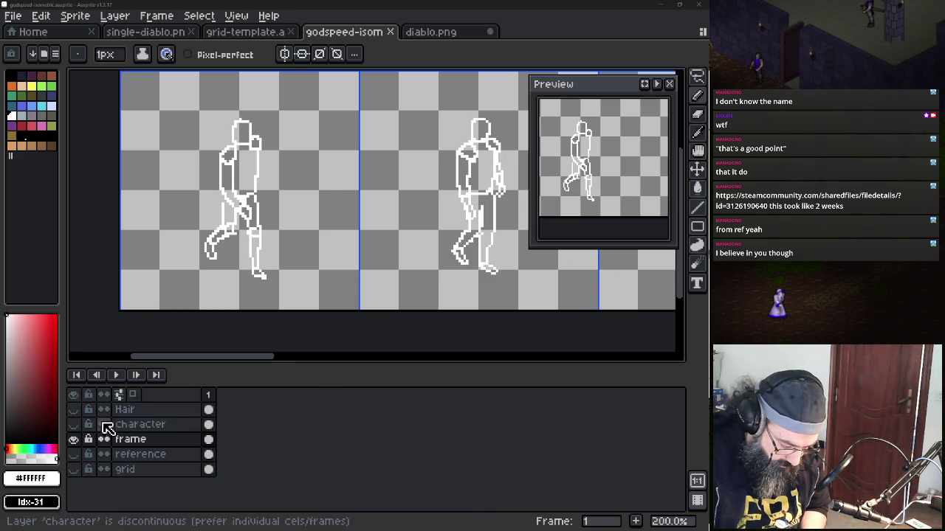
# Show the shaded character and Hair layers, hiding Hair briefly to compare
pyautogui.click(74, 425)
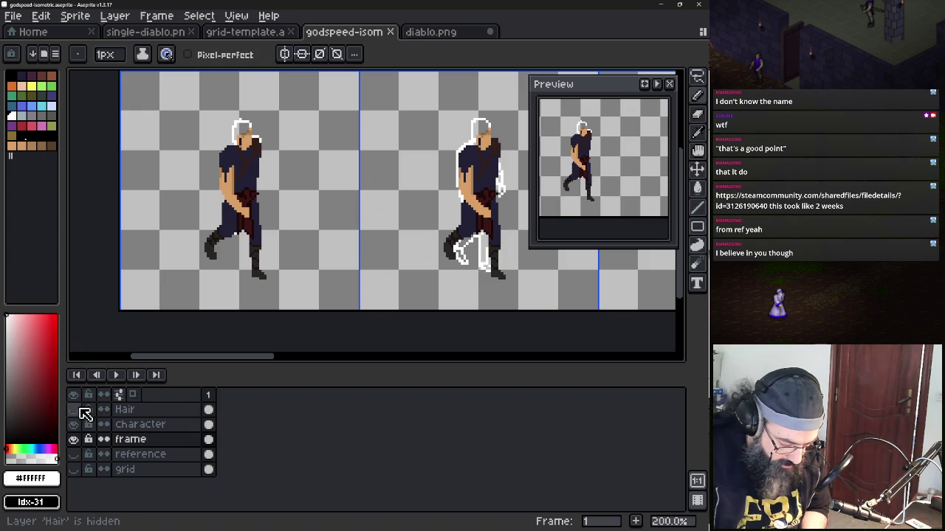
pyautogui.click(76, 410)
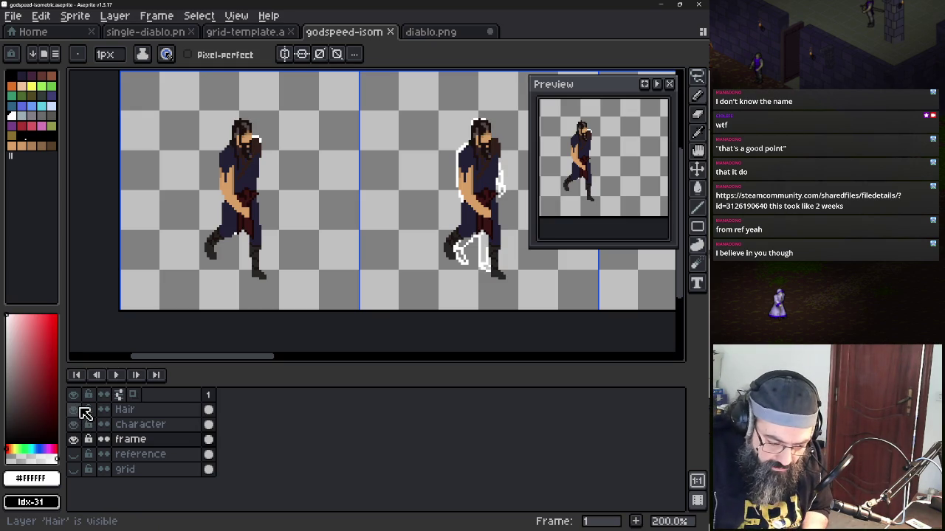
pyautogui.click(80, 411)
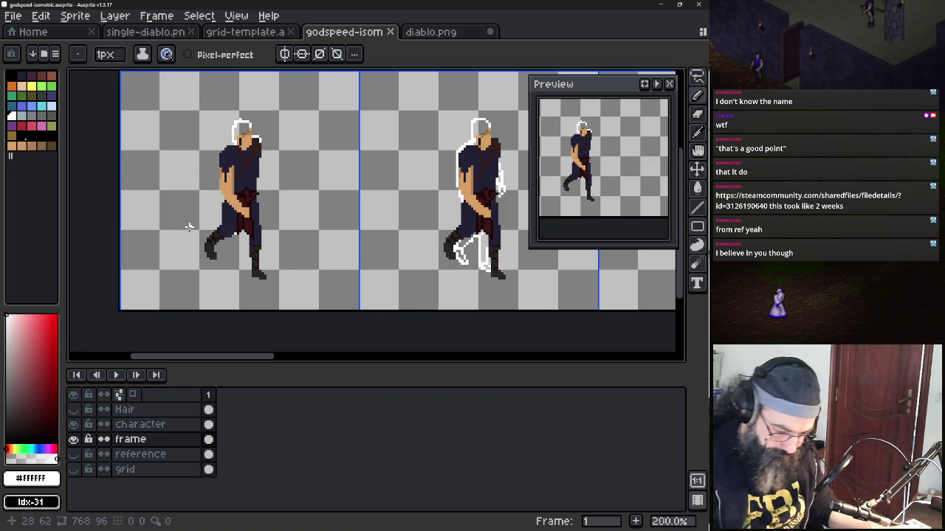
pyautogui.moveTo(308, 238); pyautogui.dragTo(206, 228)
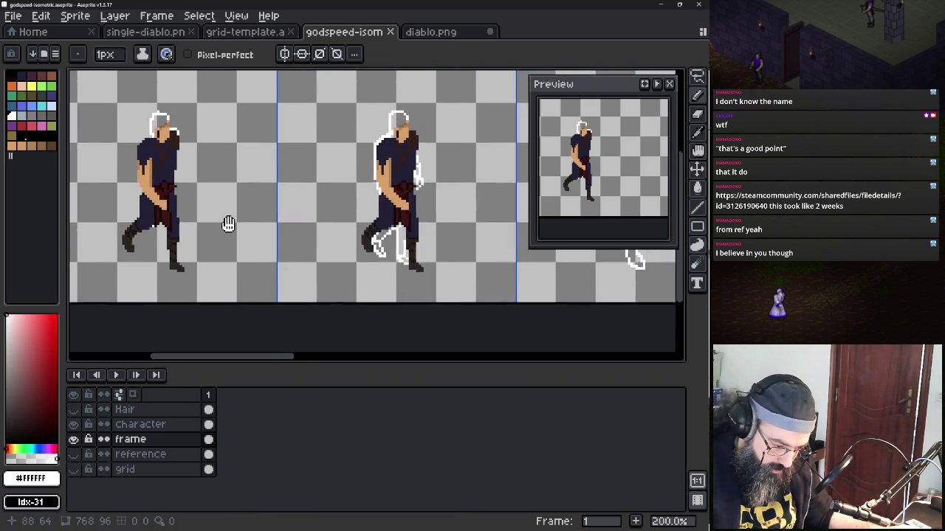
# Show Hair again and move the frame layer above Hair
pyautogui.click(82, 415)
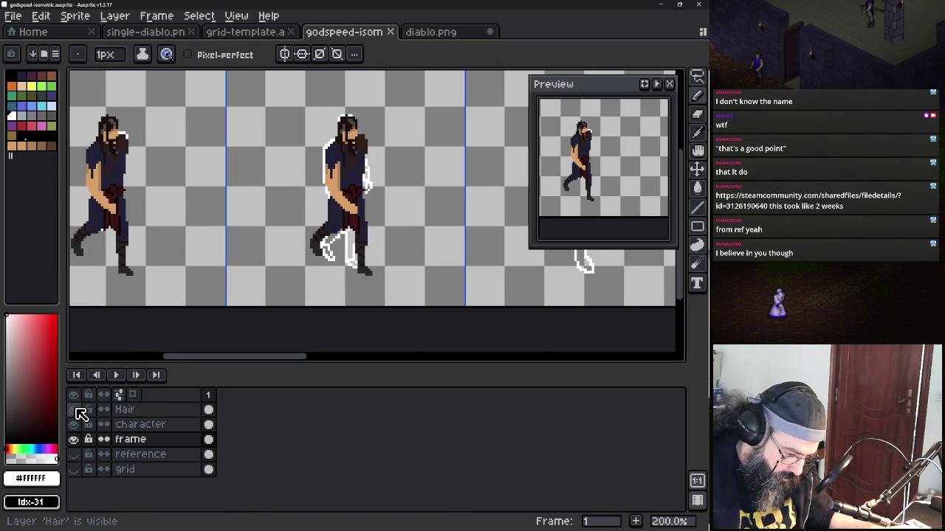
pyautogui.scroll(1, 323, 181)
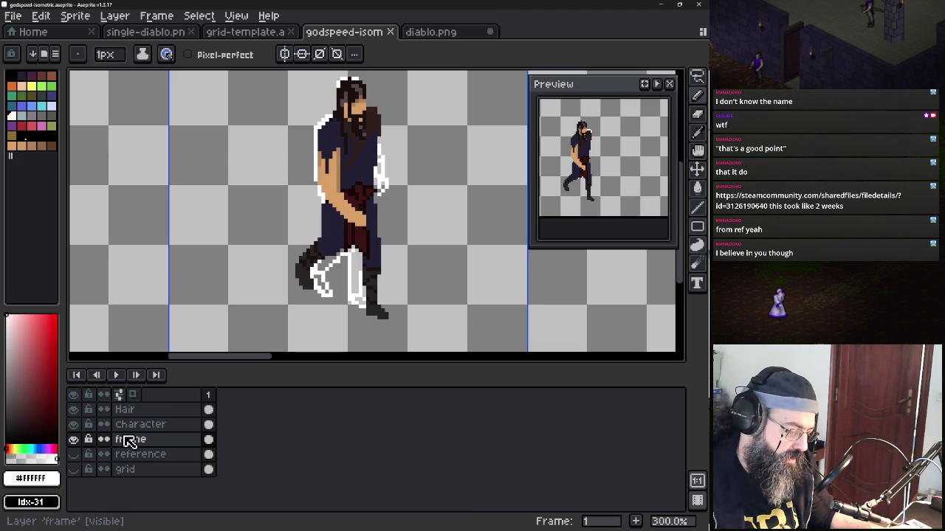
pyautogui.moveTo(129, 441); pyautogui.dragTo(136, 412)
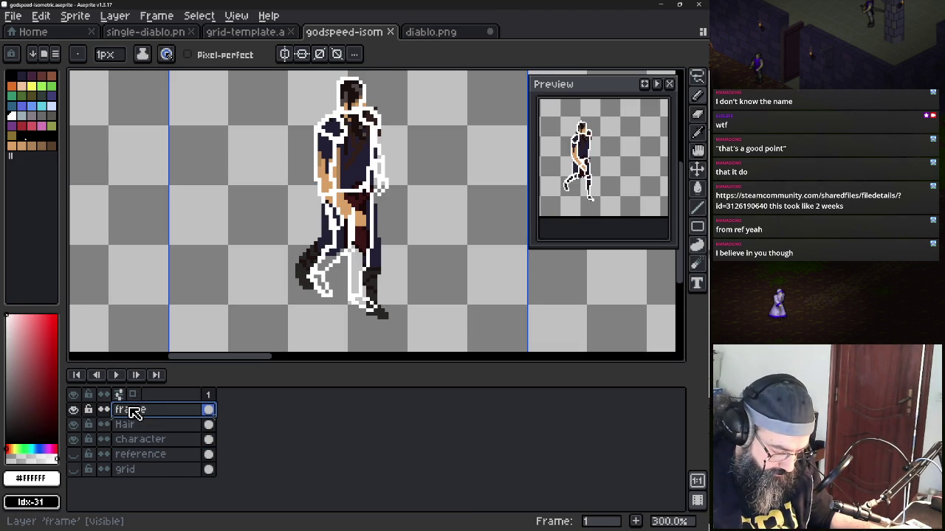
# Set the frame layer's opacity to 43% in Layer Properties
pyautogui.doubleClick(133, 413)
pyautogui.click(316, 395)
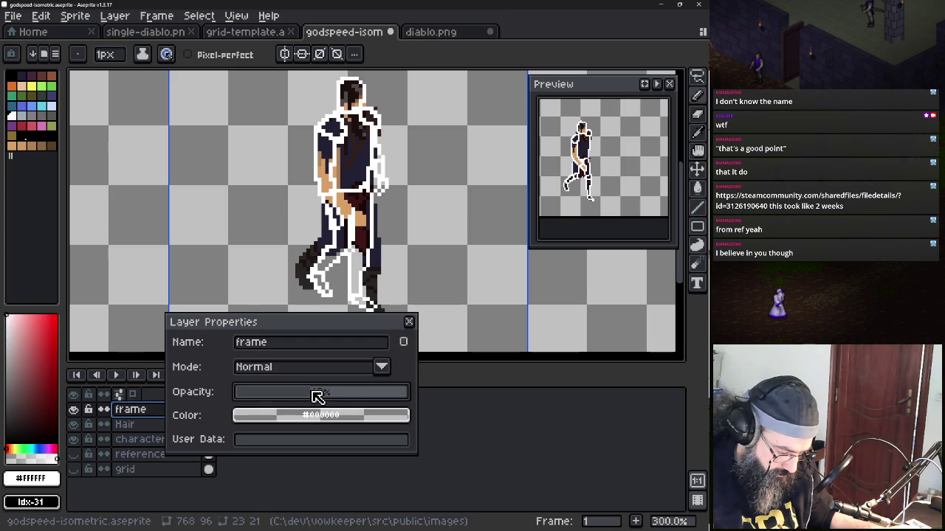
pyautogui.click(410, 324)
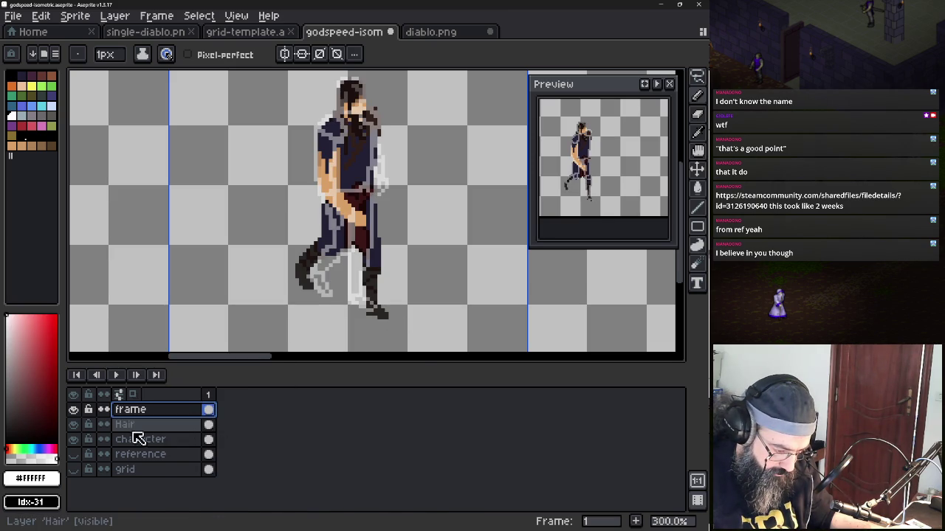
# Toggle the frame layer to compare, leaving it visible
pyautogui.click(74, 410)
pyautogui.click(74, 410)
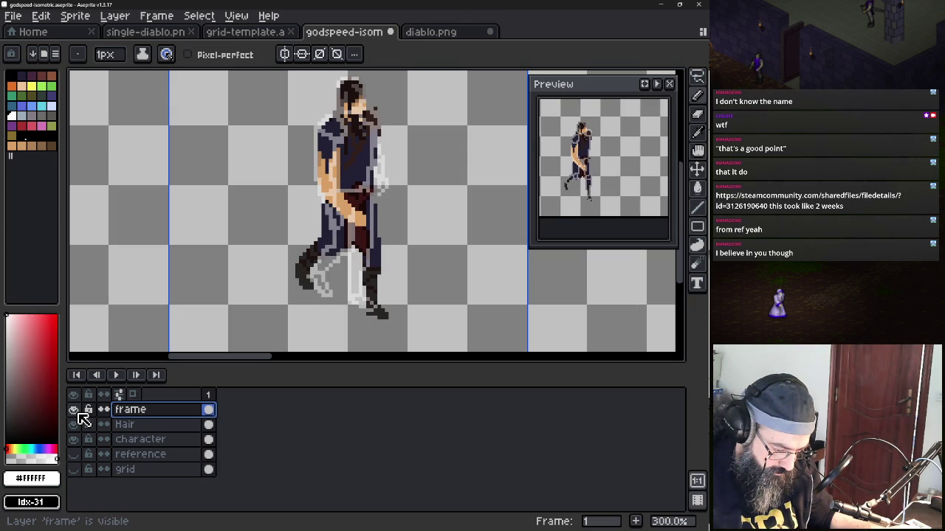
pyautogui.click(73, 410)
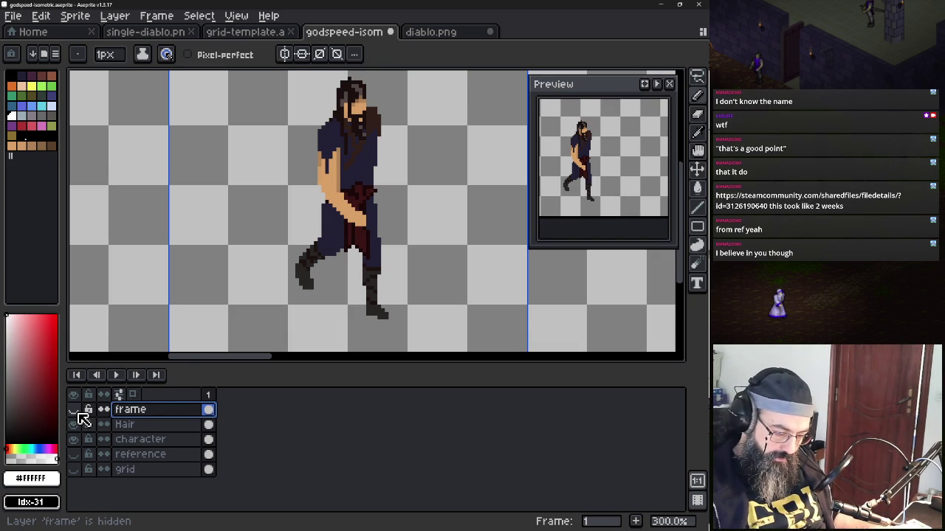
pyautogui.click(78, 412)
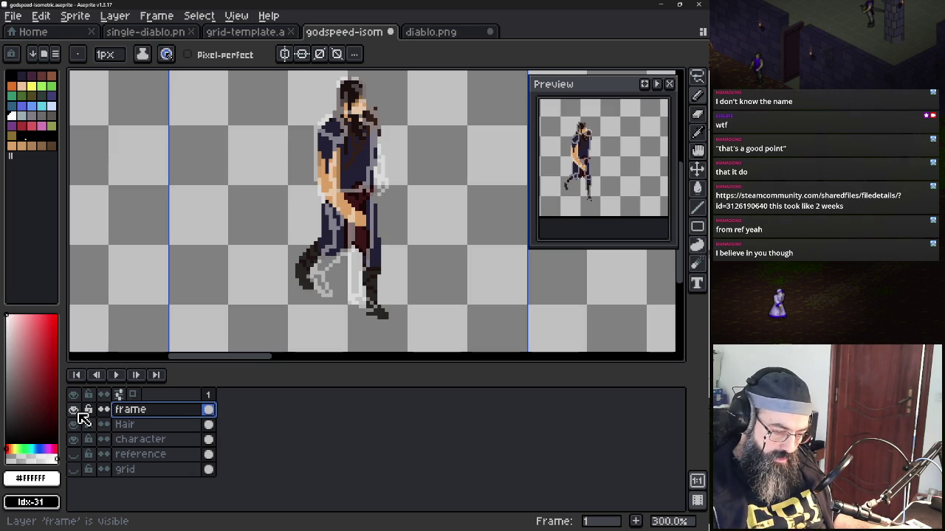
# Lasso around the character's head and left side, then drop the selection
pyautogui.press('q')
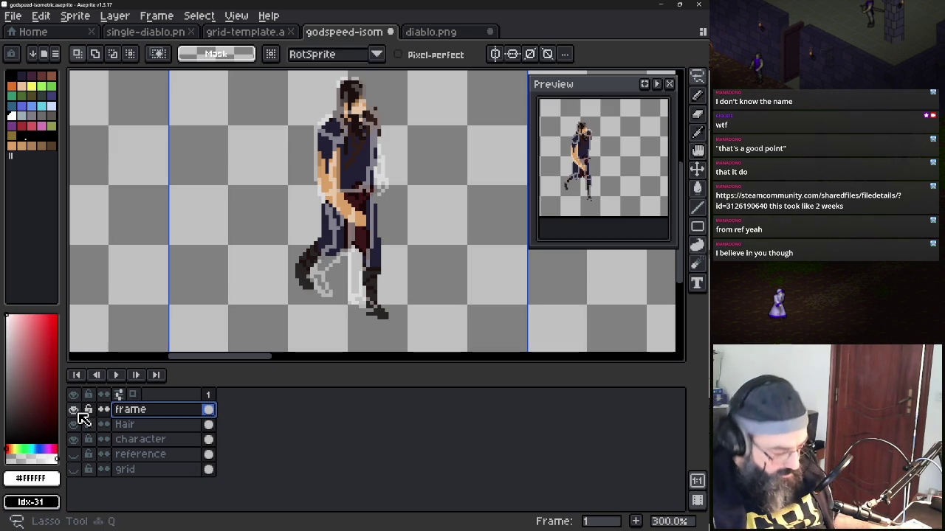
pyautogui.moveTo(338, 101)
pyautogui.mouseDown()
pyautogui.moveTo(293, 232)
pyautogui.moveTo(326, 106)
pyautogui.mouseUp()
pyautogui.click(326, 105)
pyautogui.scroll(1, 336, 185)
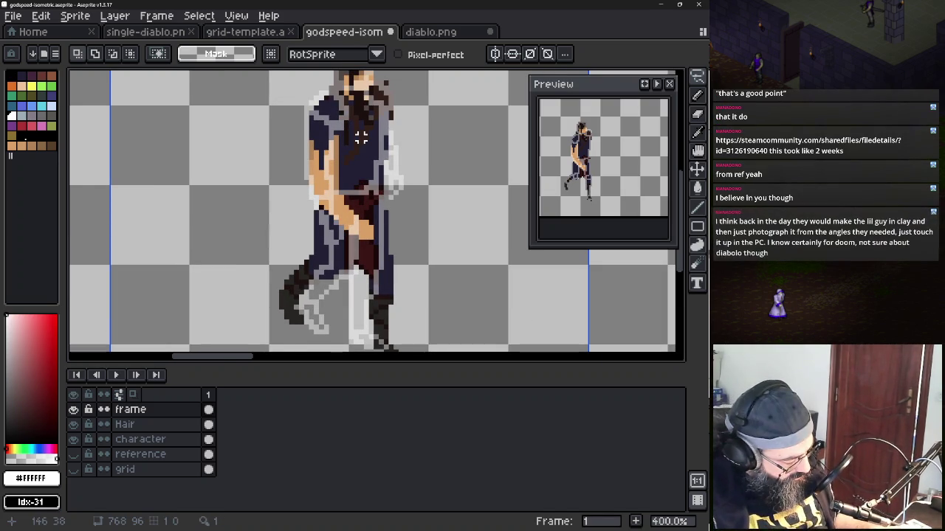
# Sample navy #222034 from the tunic and select the character layer for painting
pyautogui.press('b')
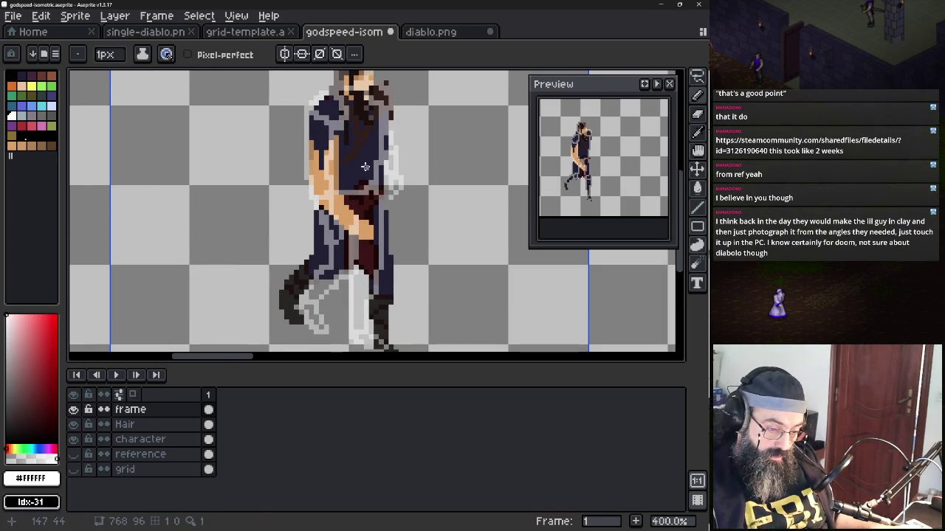
pyautogui.press('i')
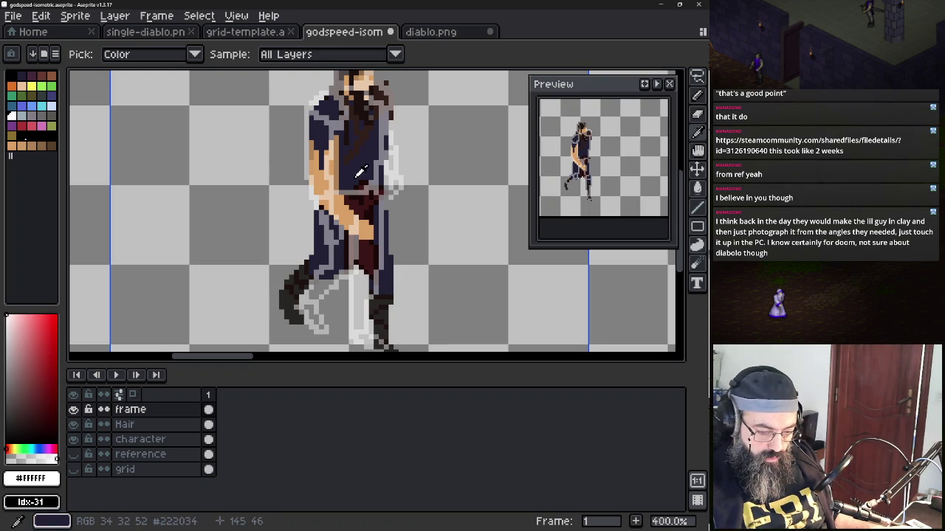
pyautogui.click(354, 177)
pyautogui.press('b')
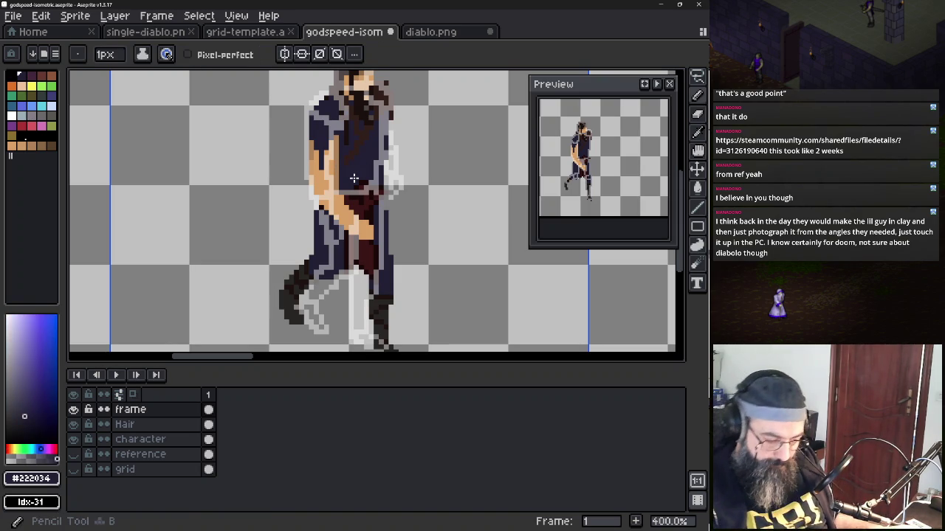
pyautogui.click(140, 440)
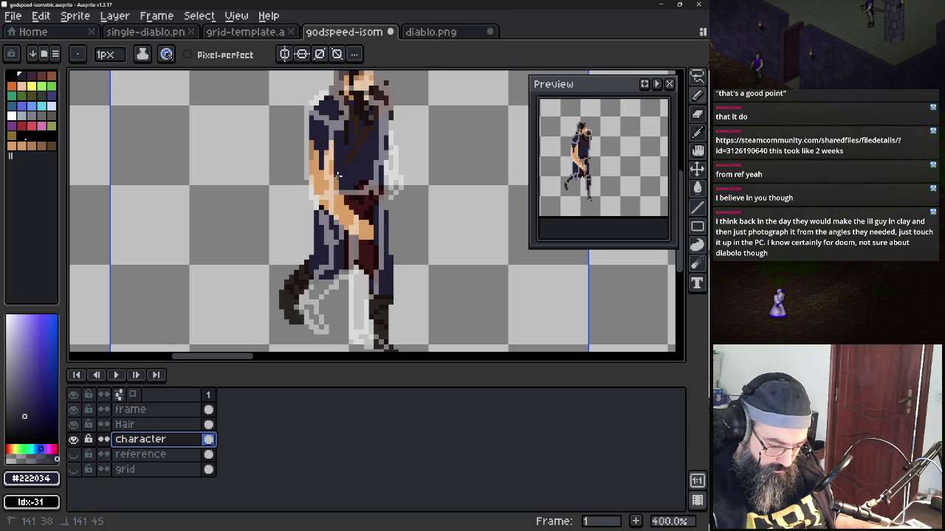
# Extend the skin tone down the arm's left edge
pyautogui.press('Escape')
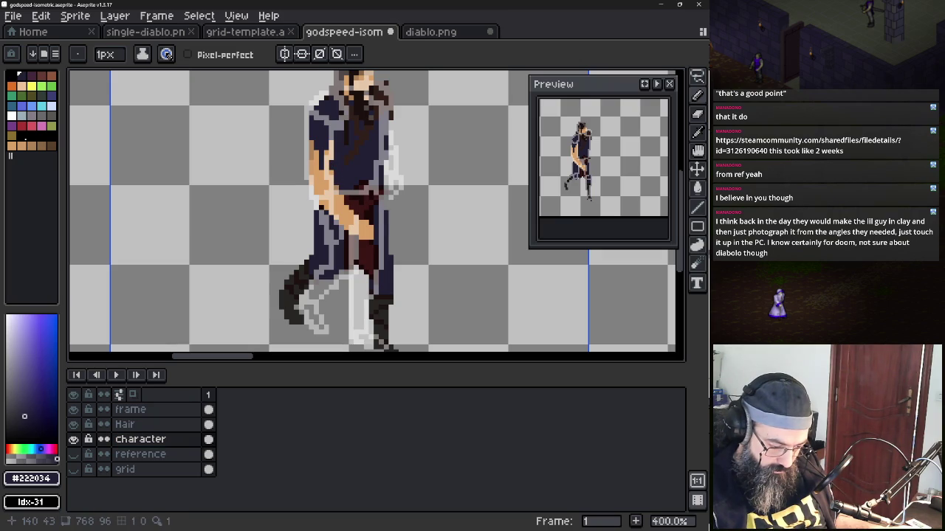
pyautogui.keyDown('alt'); pyautogui.click(323, 183); pyautogui.keyUp('alt')
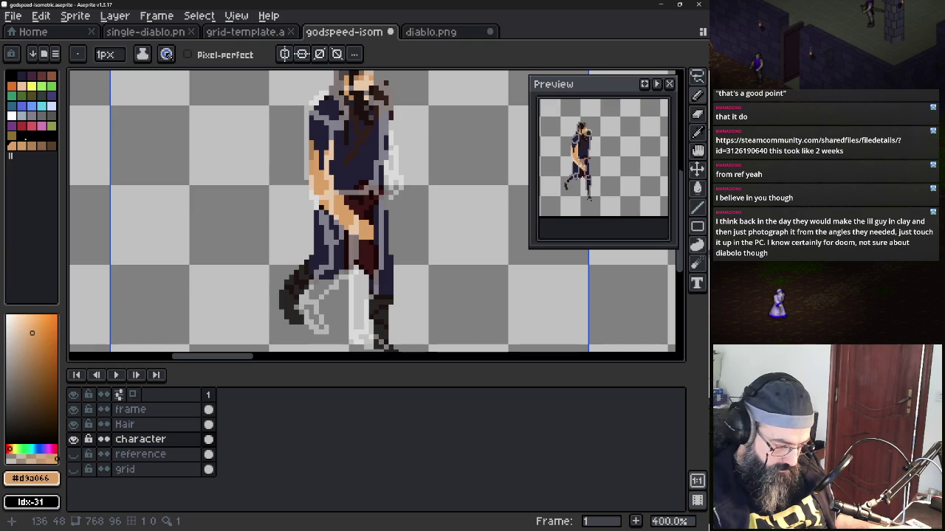
pyautogui.moveTo(306, 177); pyautogui.dragTo(303, 158)
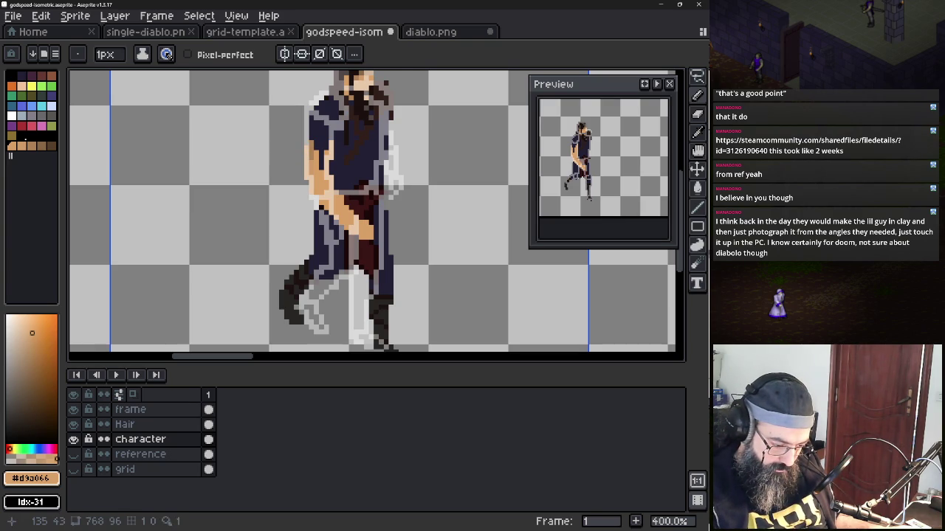
pyautogui.keyDown('alt'); pyautogui.click(306, 142); pyautogui.keyUp('alt')
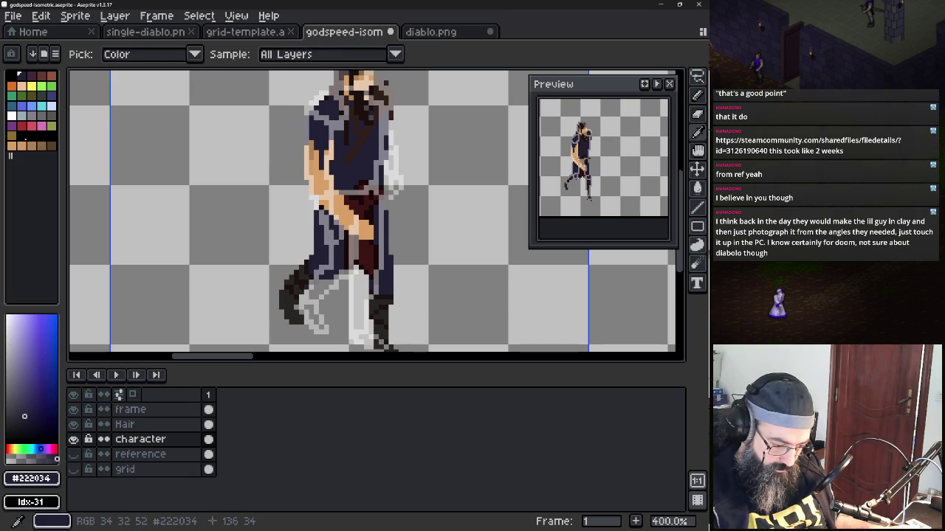
pyautogui.keyDown('alt'); pyautogui.click(319, 157); pyautogui.keyUp('alt')
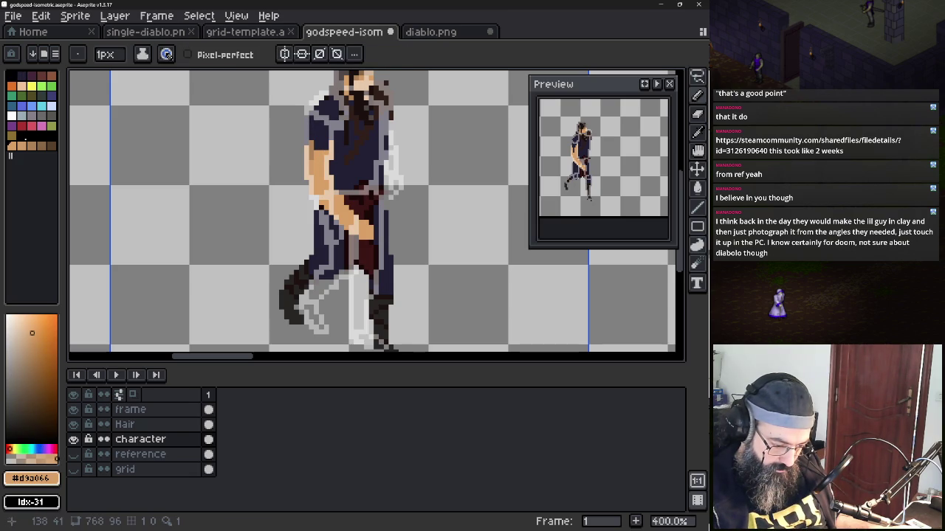
pyautogui.keyDown('alt'); pyautogui.click(316, 166); pyautogui.keyUp('alt')
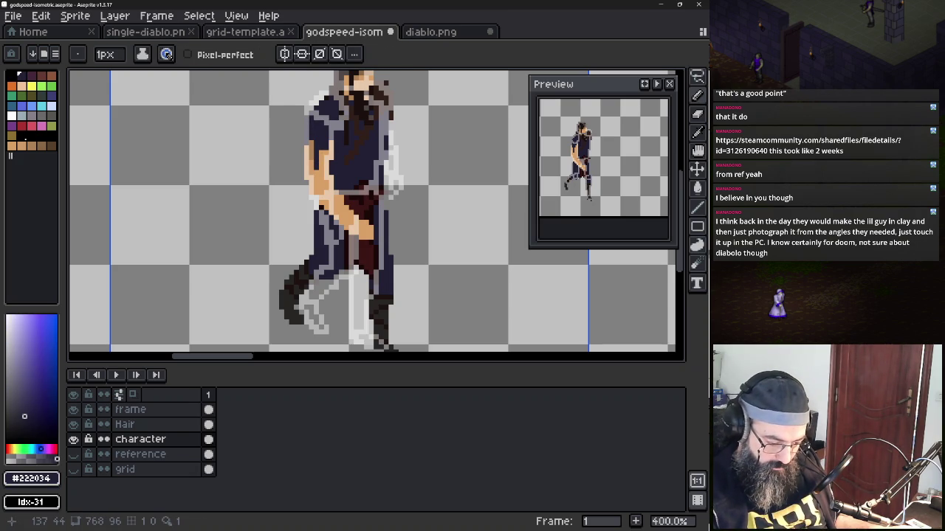
# Paint dark red over the belt, the hip below it, and the right hip
pyautogui.keyDown('alt'); pyautogui.click(342, 198); pyautogui.keyUp('alt')
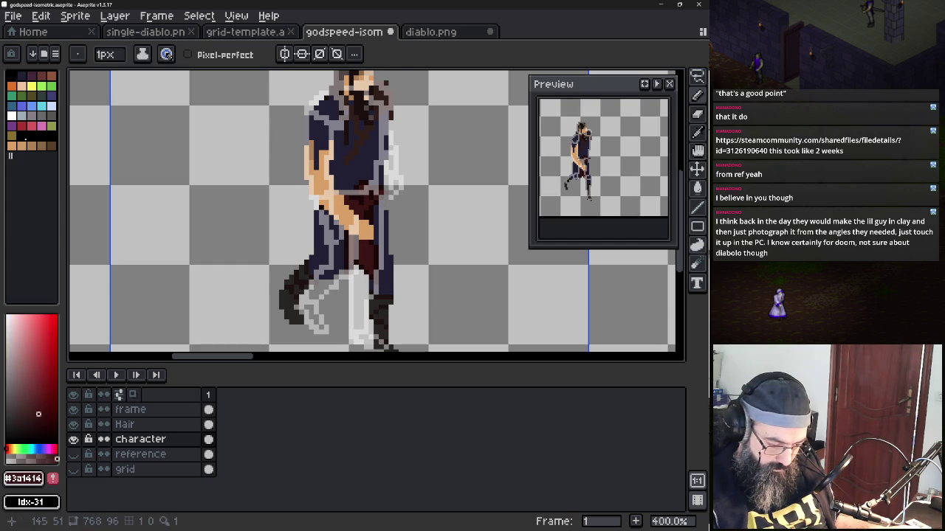
pyautogui.moveTo(341, 198); pyautogui.dragTo(344, 203)
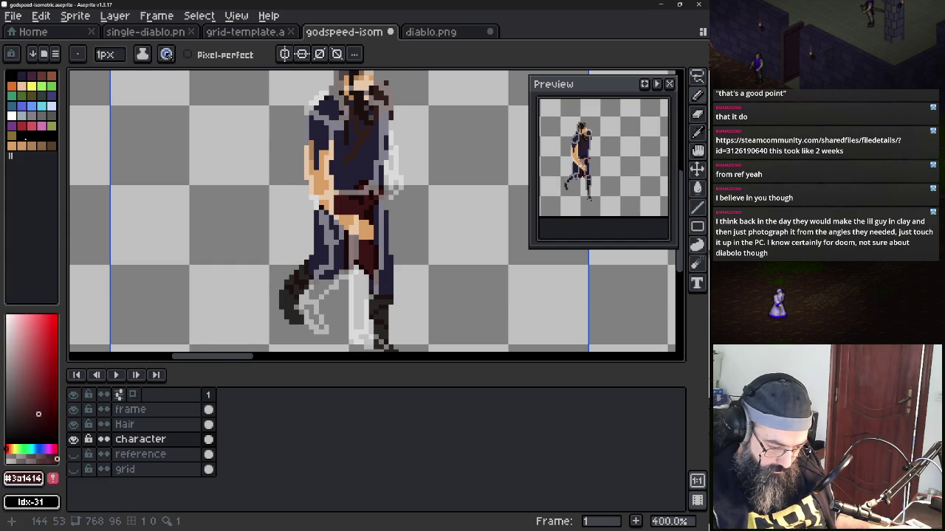
pyautogui.keyDown('alt'); pyautogui.click(336, 191); pyautogui.keyUp('alt')
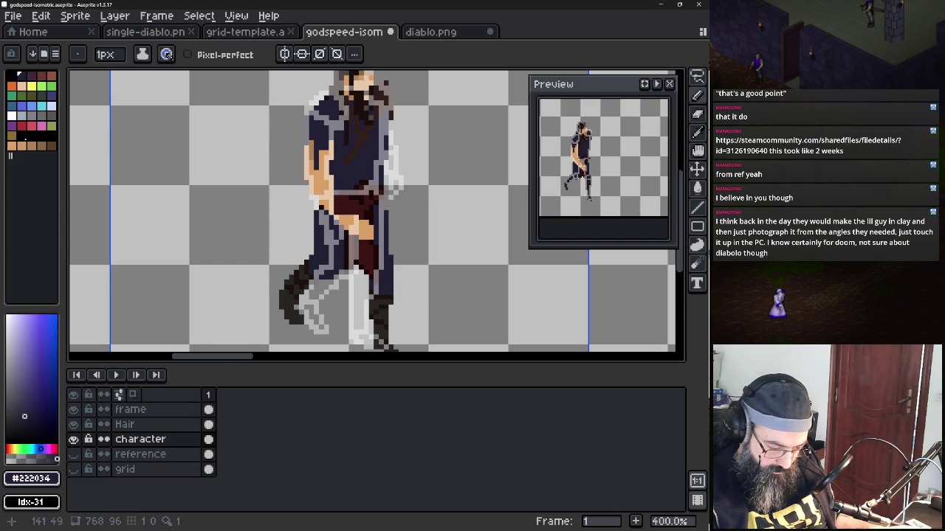
pyautogui.keyDown('alt'); pyautogui.click(317, 175); pyautogui.keyUp('alt')
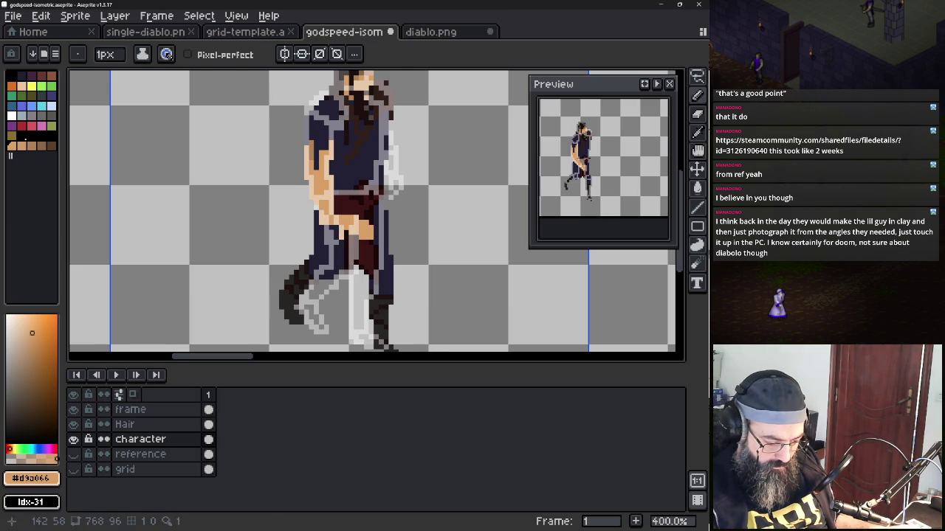
pyautogui.keyDown('alt'); pyautogui.click(341, 235); pyautogui.keyUp('alt')
pyautogui.moveTo(344, 220); pyautogui.dragTo(350, 226)
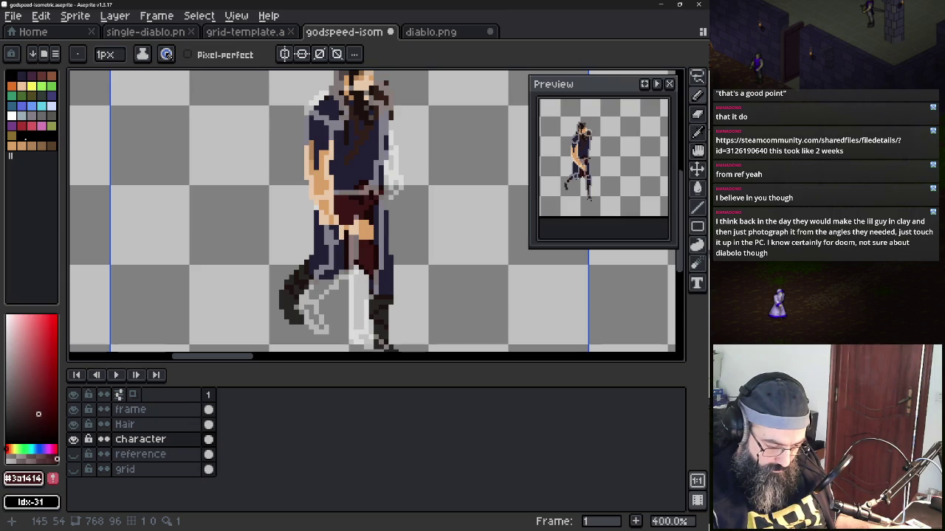
pyautogui.press('alt')
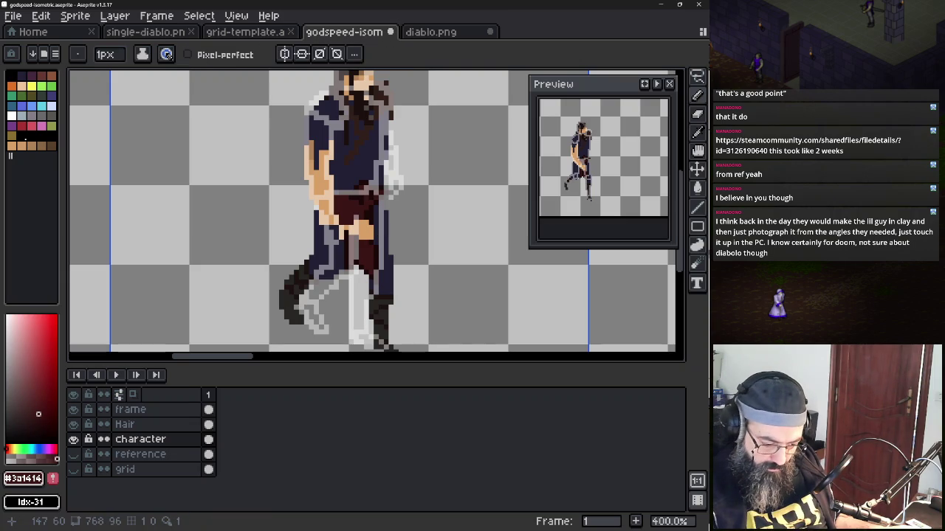
pyautogui.press('alt')
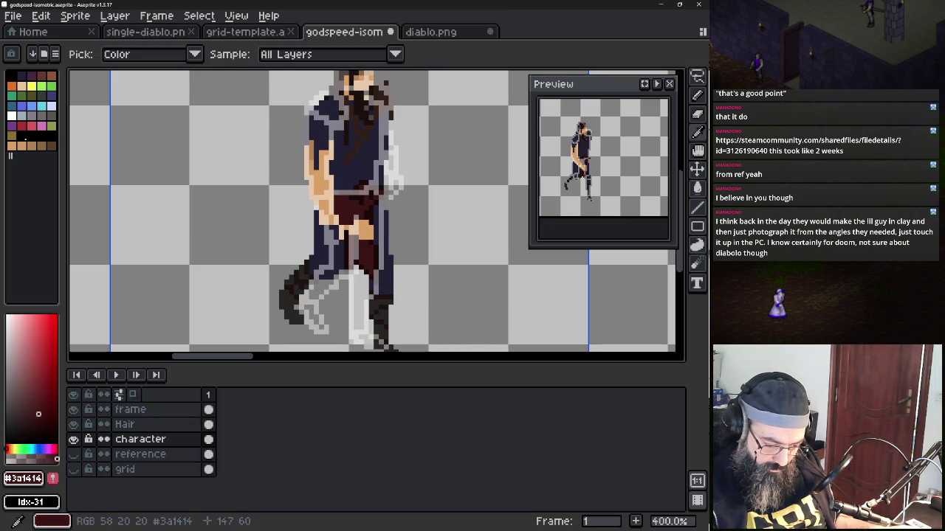
pyautogui.moveTo(370, 238); pyautogui.dragTo(363, 223)
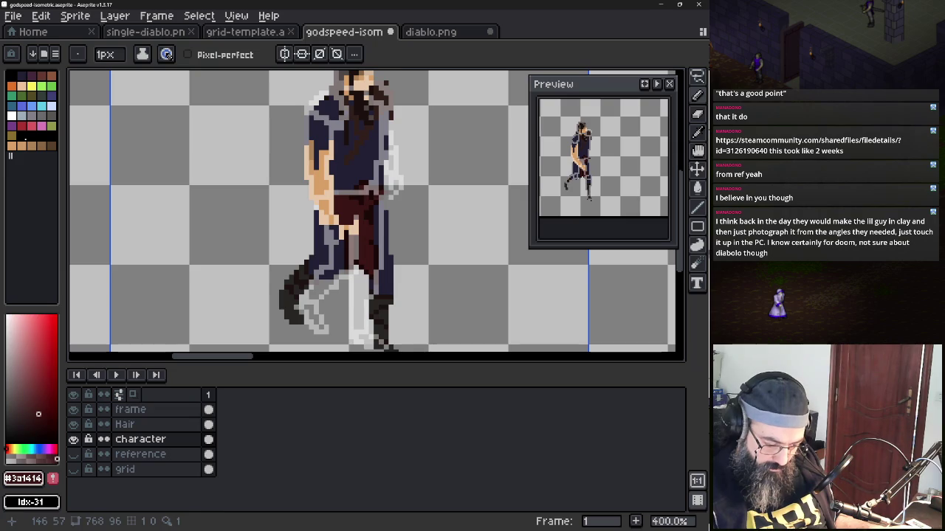
# Lasso the dark left boot, shift it inward toward the other leg, and deselect
pyautogui.press('alt')
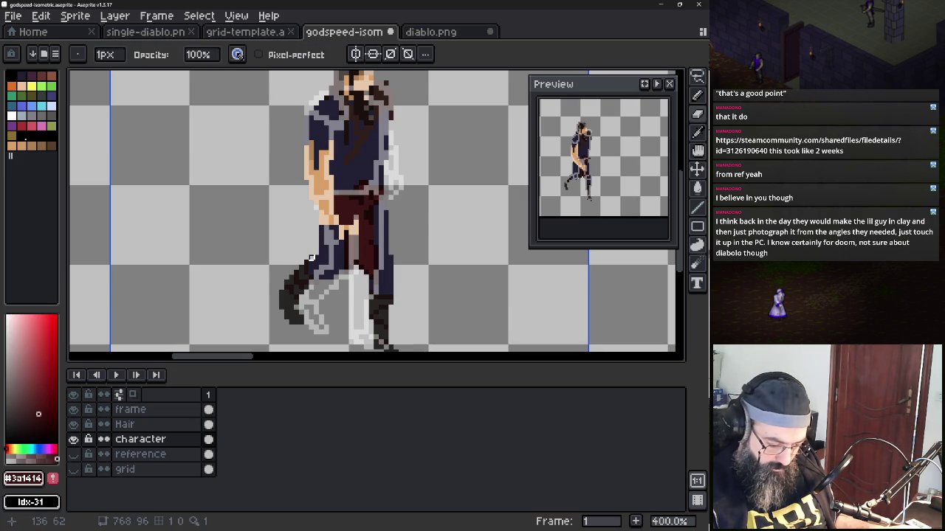
pyautogui.press('q')
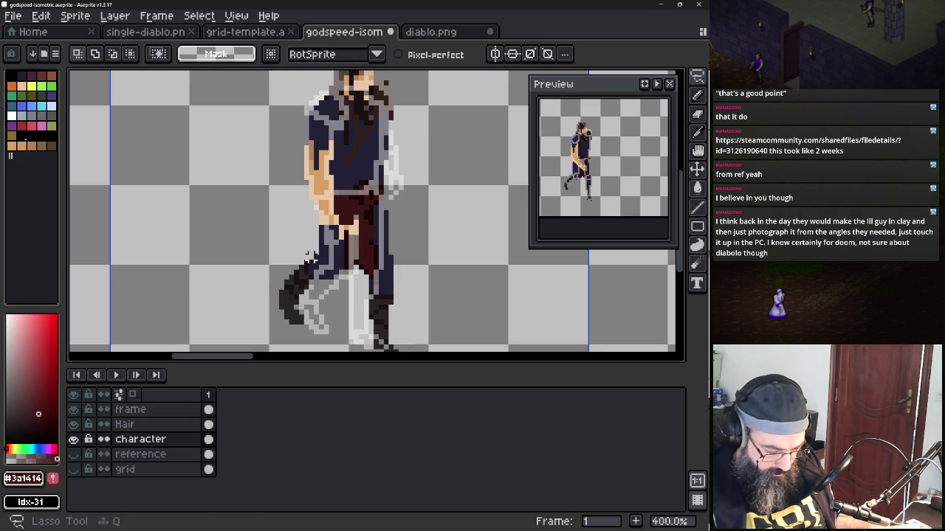
pyautogui.moveTo(310, 258); pyautogui.dragTo(310, 280)
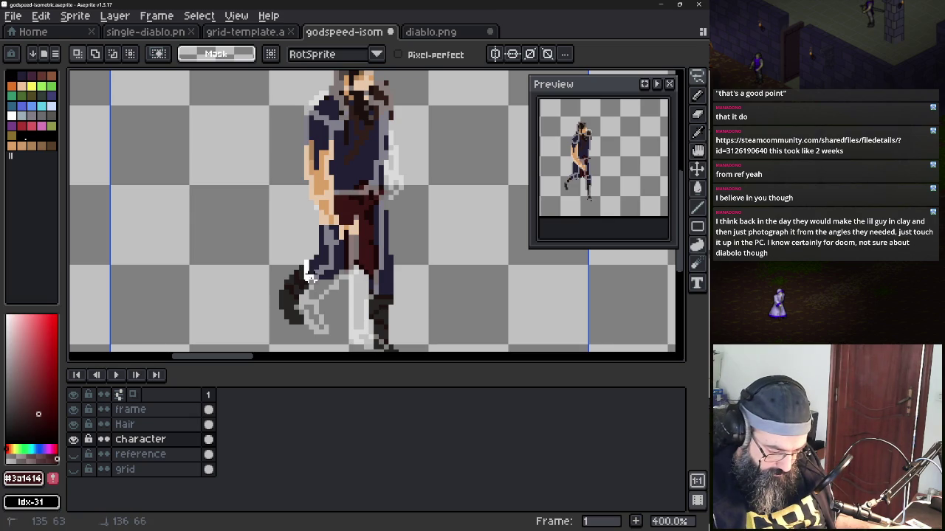
pyautogui.moveTo(309, 281)
pyautogui.mouseDown()
pyautogui.moveTo(278, 269)
pyautogui.moveTo(328, 316)
pyautogui.moveTo(325, 303)
pyautogui.moveTo(312, 309)
pyautogui.mouseUp()
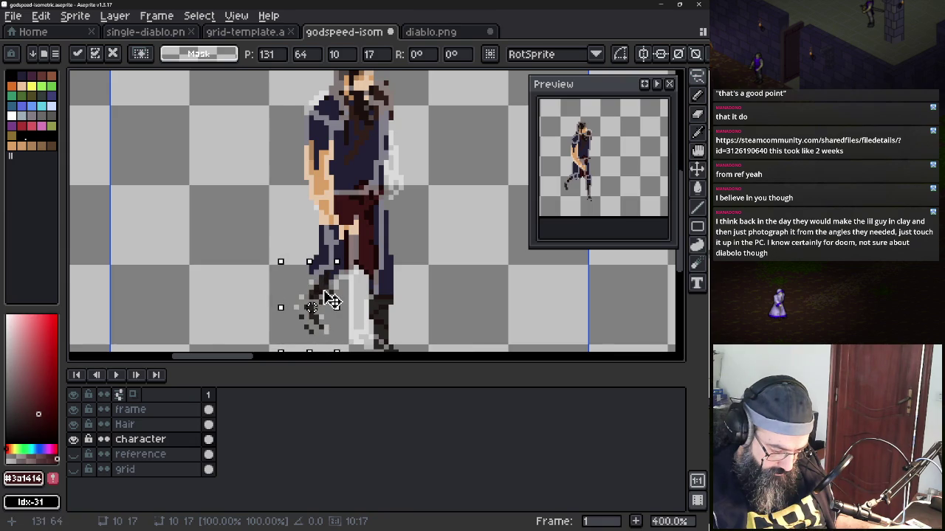
pyautogui.hotkey('ctrl', 'd')
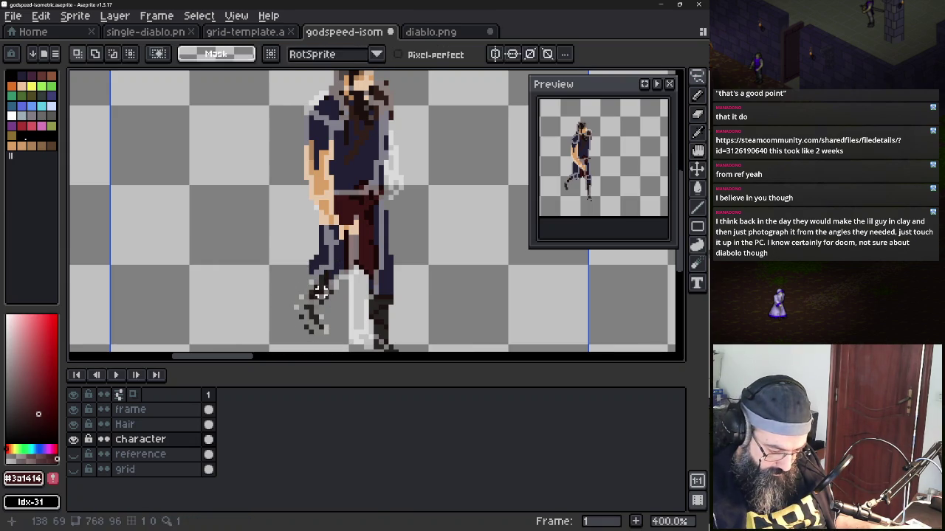
pyautogui.press('e')
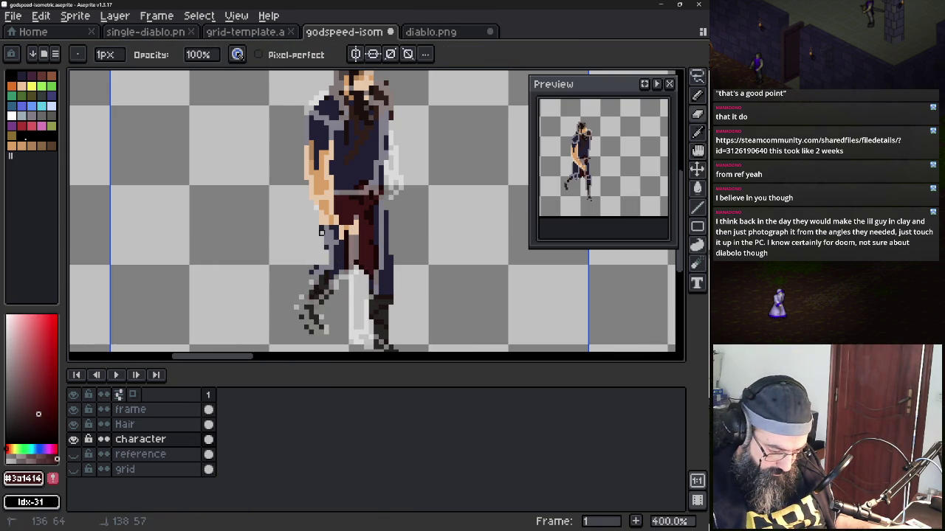
# Touch up the leg with very dark brown pixels and compare against the frame overlay
pyautogui.keyDown('alt'); pyautogui.click(327, 277); pyautogui.keyUp('alt')
pyautogui.press('b')
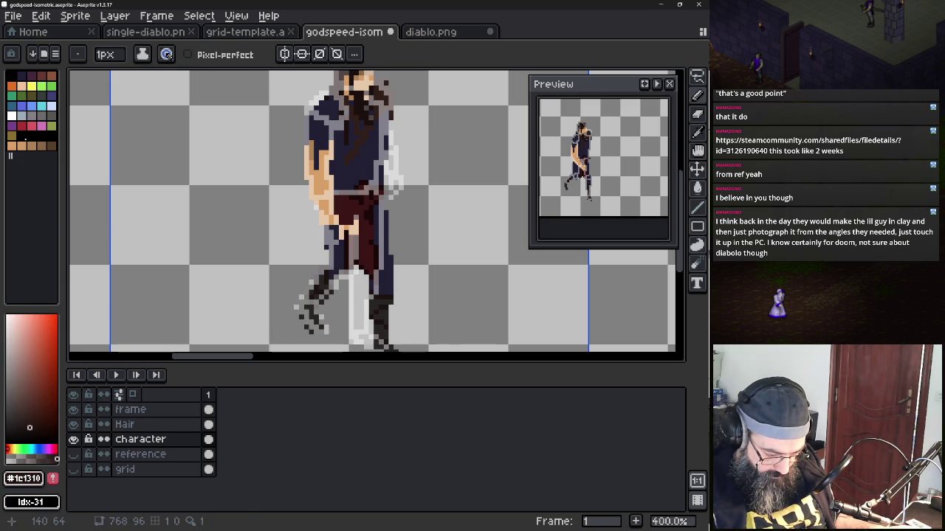
pyautogui.moveTo(337, 272); pyautogui.dragTo(334, 279)
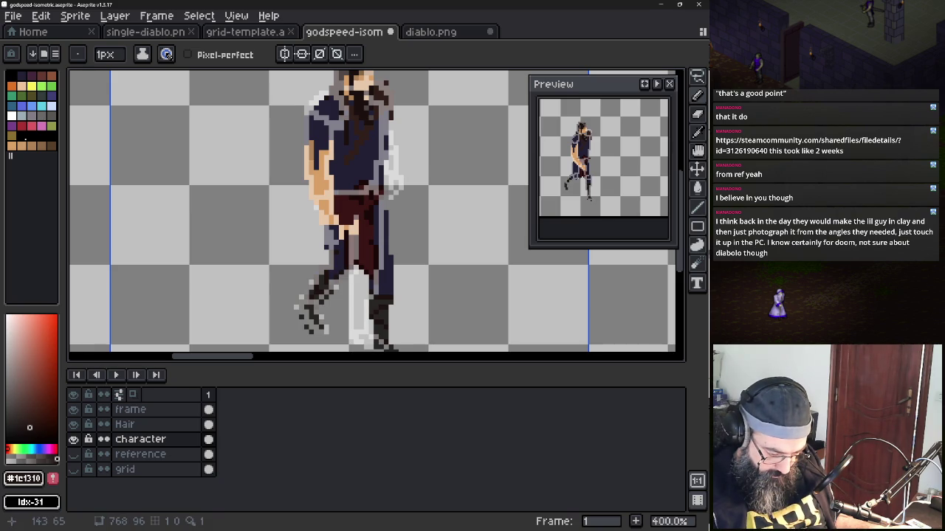
pyautogui.click(73, 410)
pyautogui.click(73, 409)
pyautogui.click(73, 410)
pyautogui.click(73, 410)
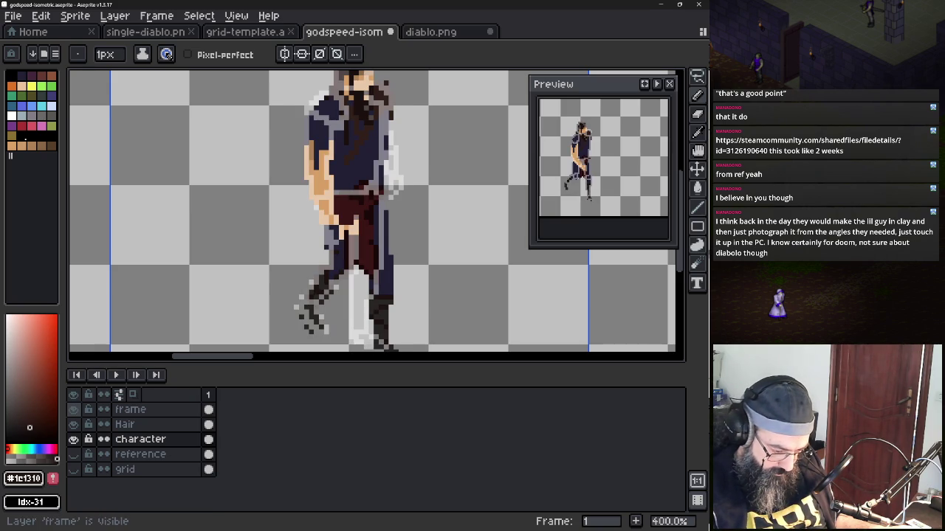
# Extend the arm's lower edge with skin-tone pixels
pyautogui.keyDown('alt'); pyautogui.click(350, 214); pyautogui.keyUp('alt')
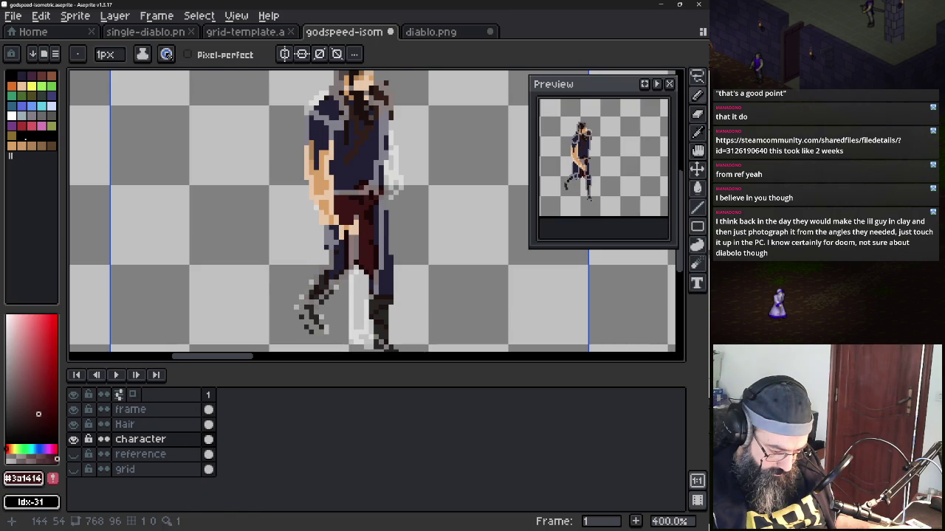
pyautogui.keyDown('alt'); pyautogui.click(336, 233); pyautogui.keyUp('alt')
pyautogui.click(333, 230)
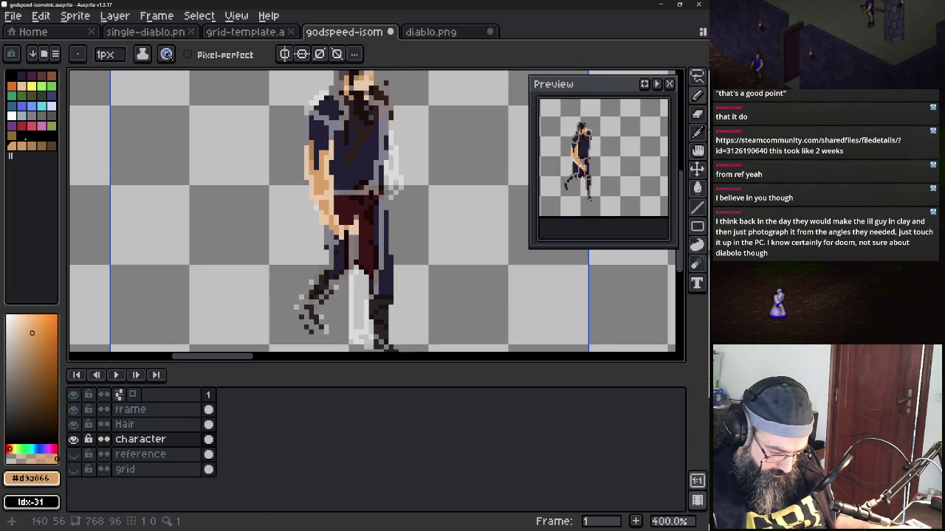
pyautogui.click(330, 233)
pyautogui.click(334, 239)
pyautogui.keyDown('alt'); pyautogui.click(351, 222); pyautogui.keyUp('alt')
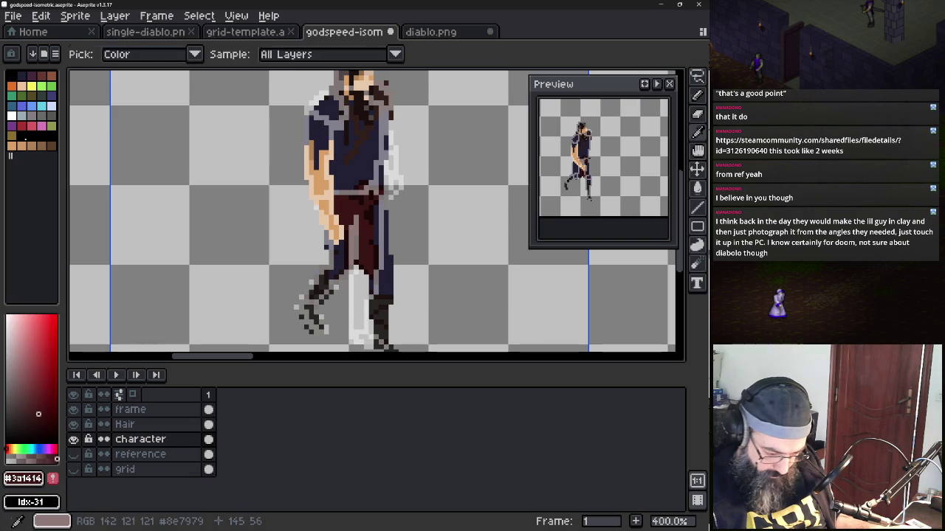
pyautogui.keyDown('alt'); pyautogui.click(348, 235); pyautogui.keyUp('alt')
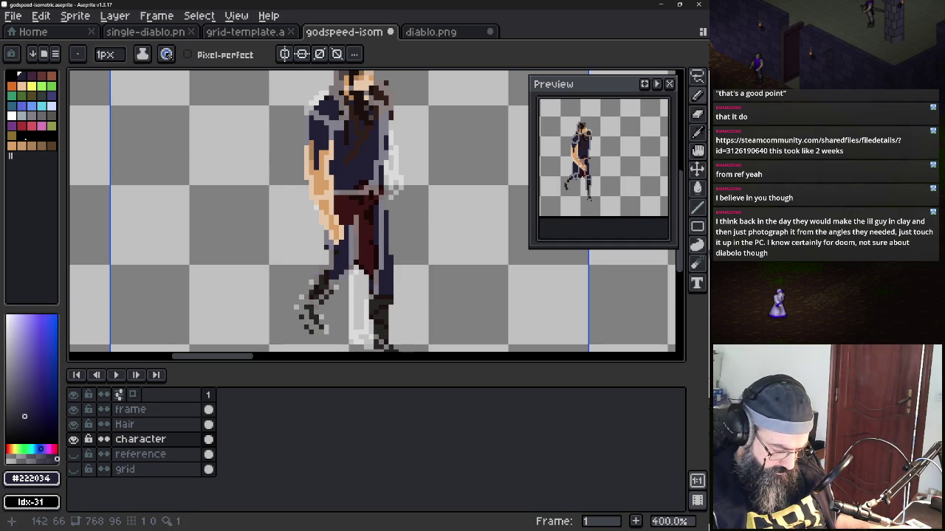
# Check the character layer alone, restore the frame overlay, and sample a near-black grey
pyautogui.hotkey('shift', 'x')
pyautogui.click(73, 440)
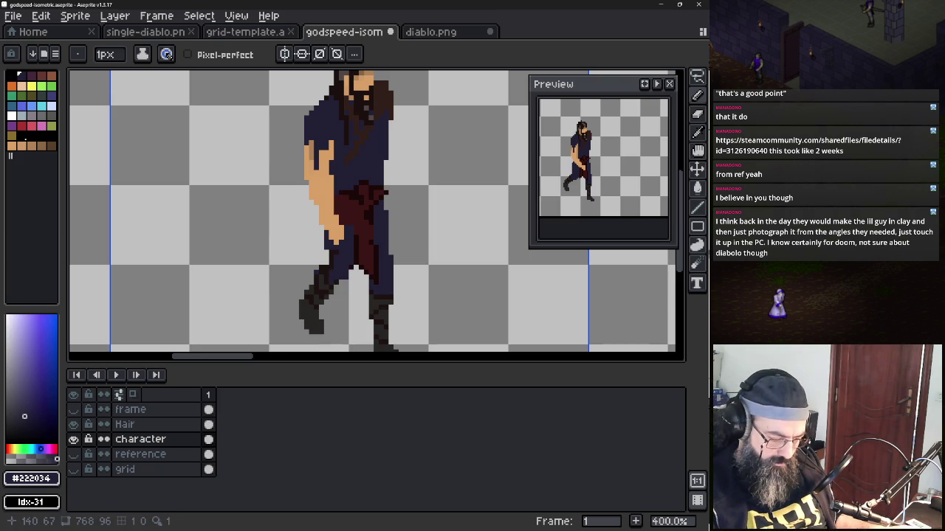
pyautogui.click(73, 410)
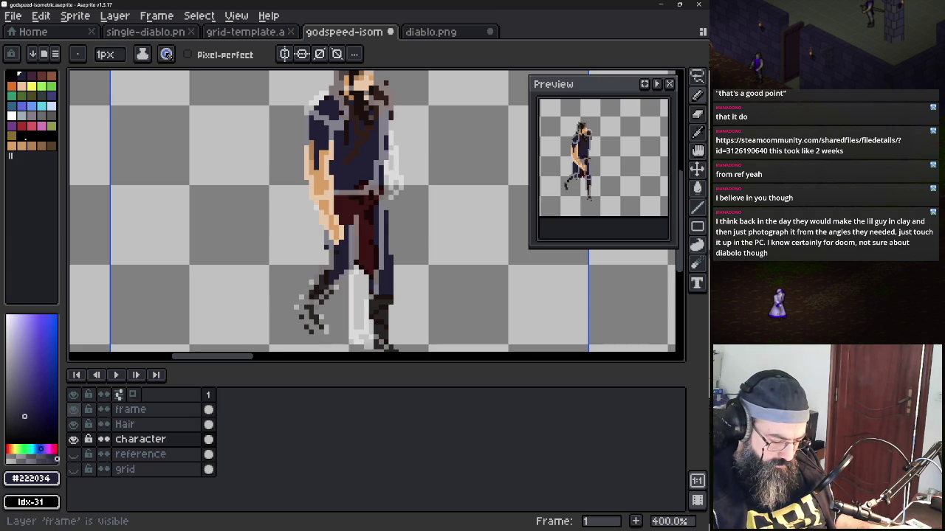
pyautogui.press('e')
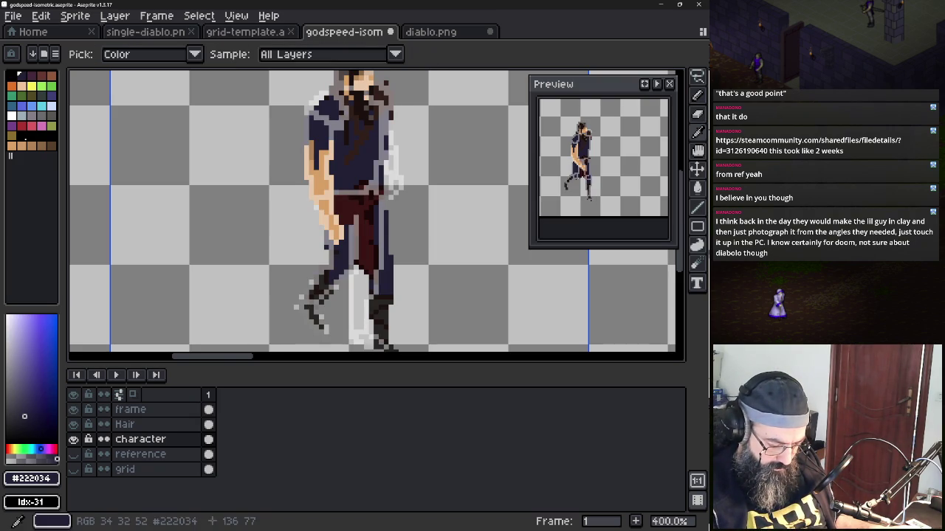
pyautogui.keyDown('alt'); pyautogui.click(316, 317); pyautogui.keyUp('alt')
pyautogui.press('b')
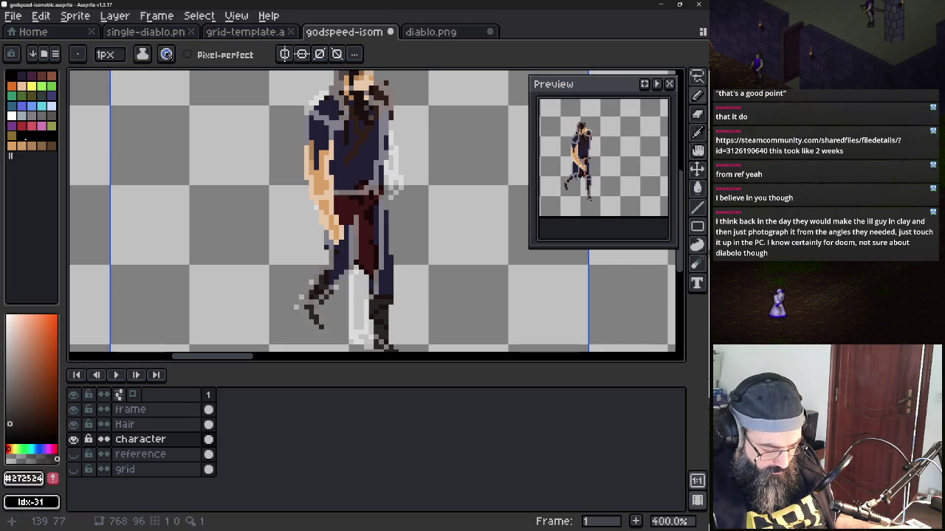
# Compare with the frame outline, leave it hidden, and pick navy #222034 from the clothing
pyautogui.click(73, 409)
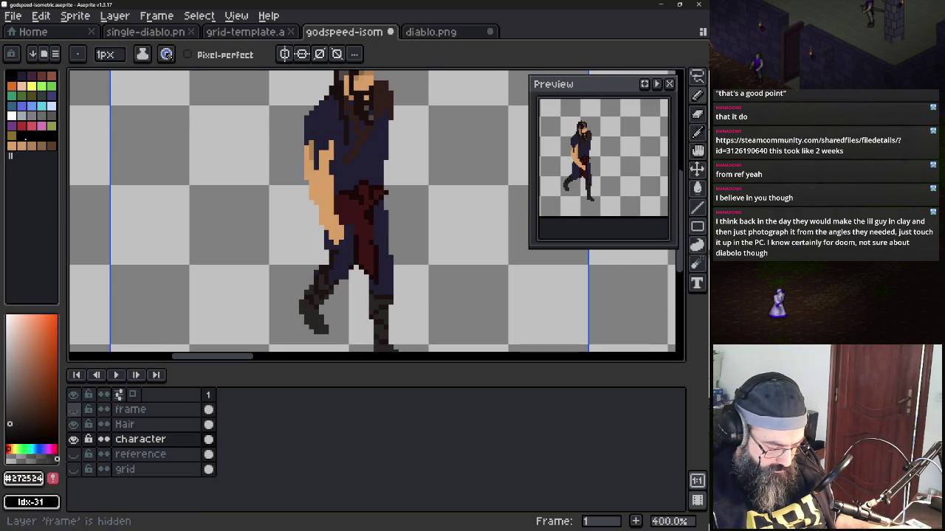
pyautogui.click(73, 409)
pyautogui.click(74, 409)
pyautogui.click(73, 409)
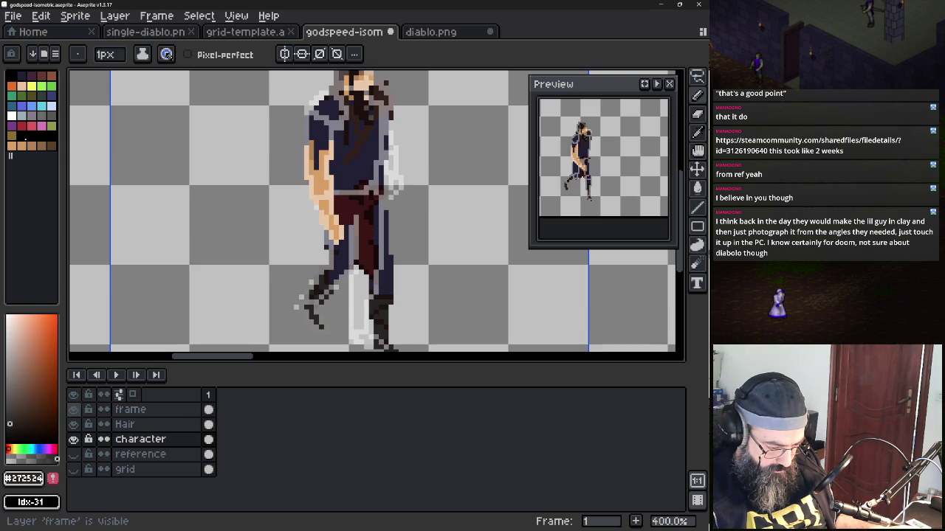
pyautogui.click(73, 409)
pyautogui.click(73, 409)
pyautogui.click(73, 409)
pyautogui.click(73, 409)
pyautogui.click(73, 409)
pyautogui.keyDown('alt'); pyautogui.click(358, 172); pyautogui.keyUp('alt')
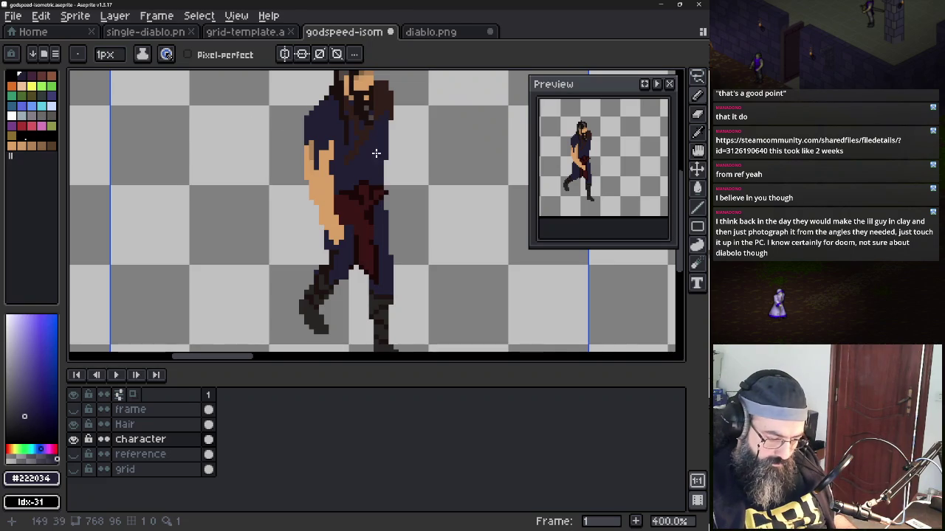
pyautogui.scroll(-2, 354, 178)
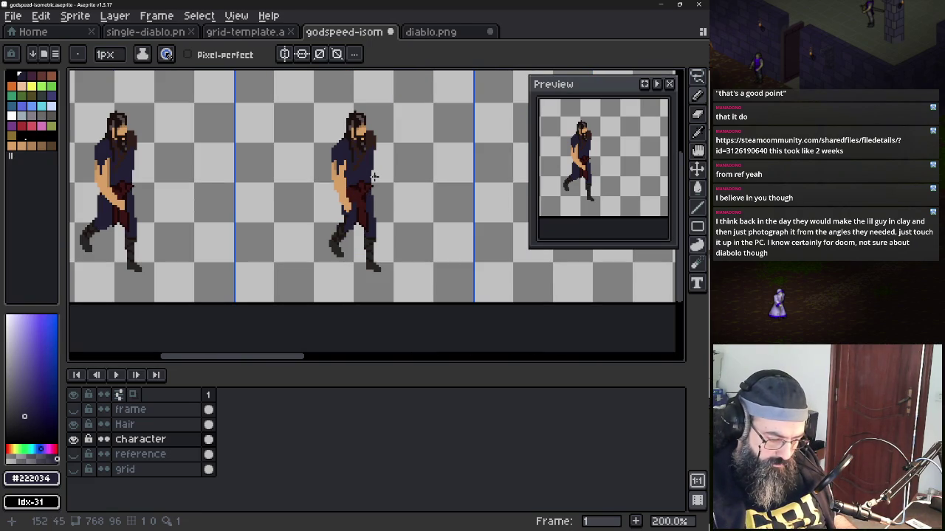
pyautogui.scroll(2, 374, 176)
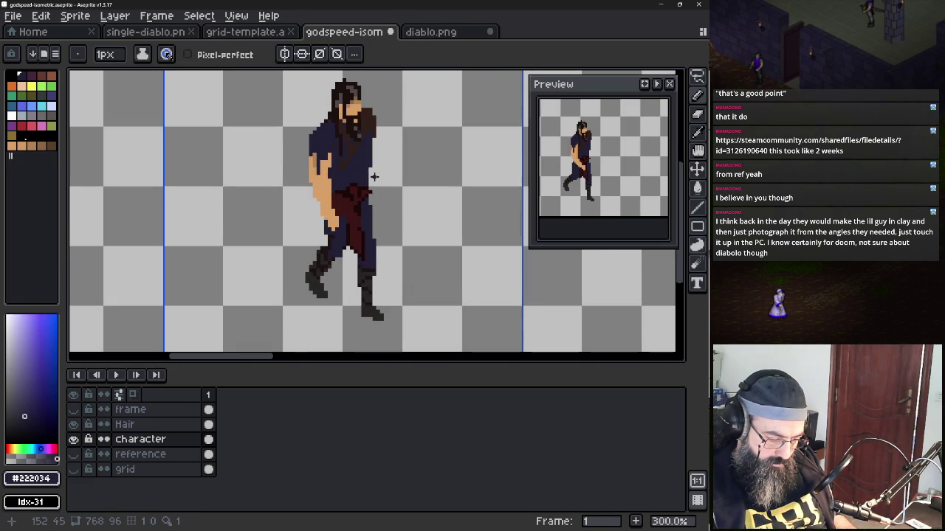
pyautogui.moveTo(392, 204)
pyautogui.mouseDown()
pyautogui.moveTo(521, 194)
pyautogui.moveTo(487, 212)
pyautogui.mouseUp()
pyautogui.press('alt')
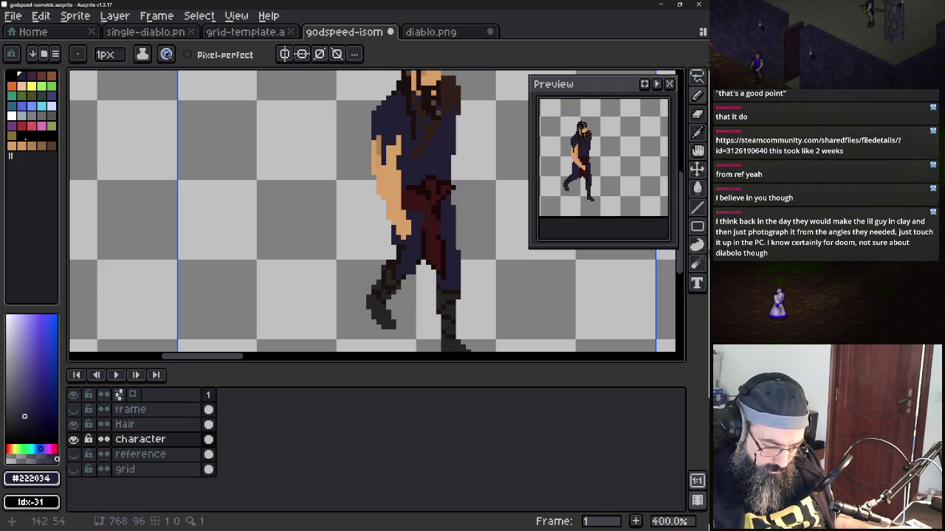
pyautogui.keyDown('alt'); pyautogui.click(436, 193); pyautogui.keyUp('alt')
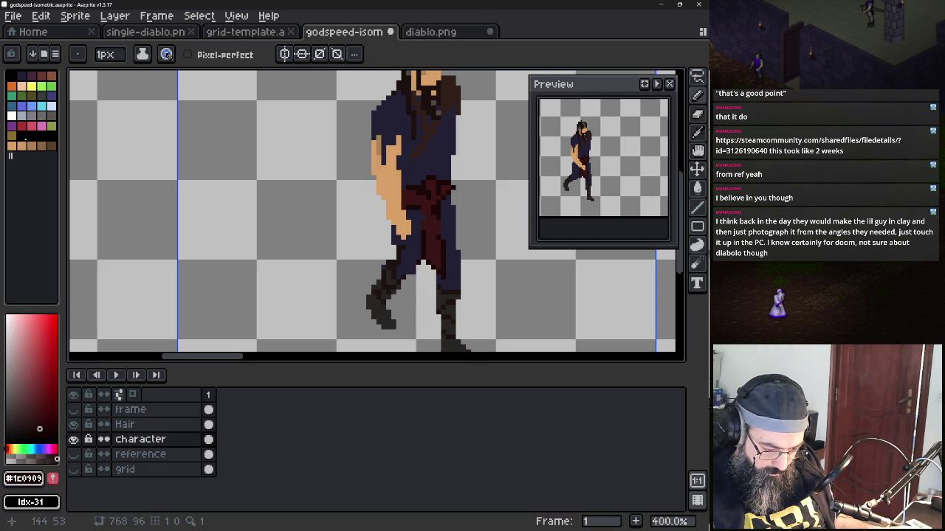
pyautogui.keyDown('alt'); pyautogui.click(450, 189); pyautogui.keyUp('alt')
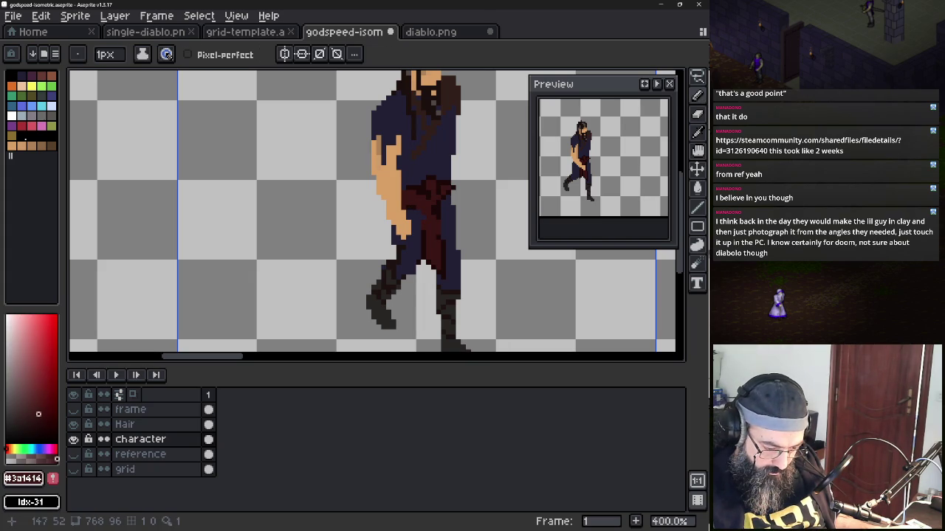
pyautogui.keyDown('alt'); pyautogui.click(437, 194); pyautogui.keyUp('alt')
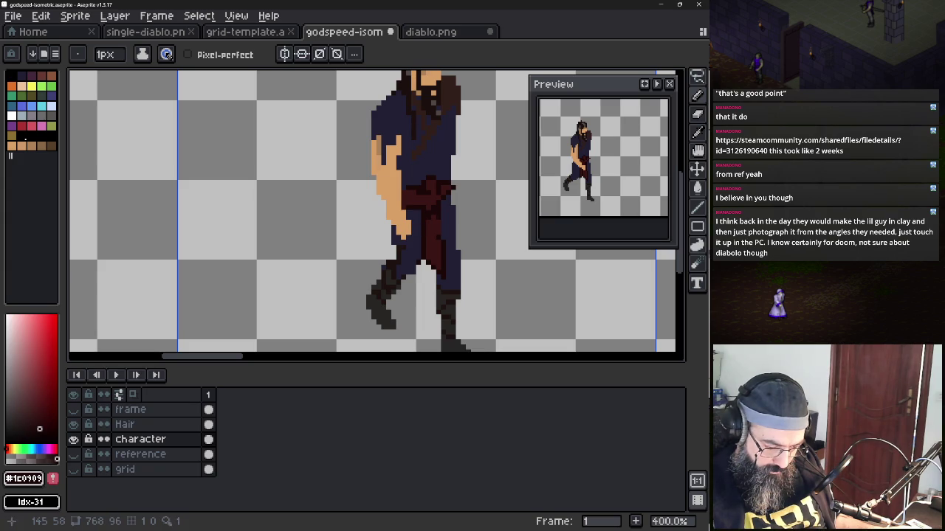
pyautogui.moveTo(403, 219)
pyautogui.mouseDown()
pyautogui.moveTo(508, 240)
pyautogui.moveTo(452, 212)
pyautogui.mouseUp()
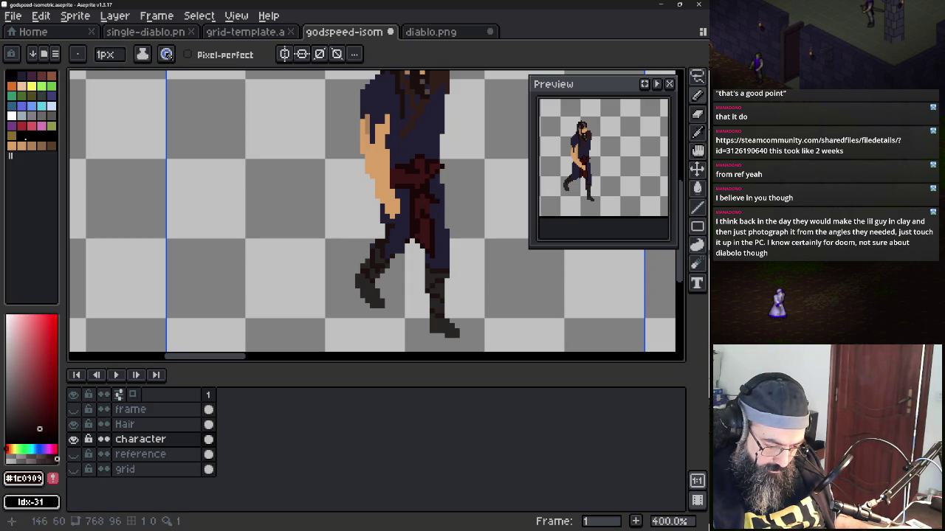
pyautogui.keyDown('alt'); pyautogui.click(434, 196); pyautogui.keyUp('alt')
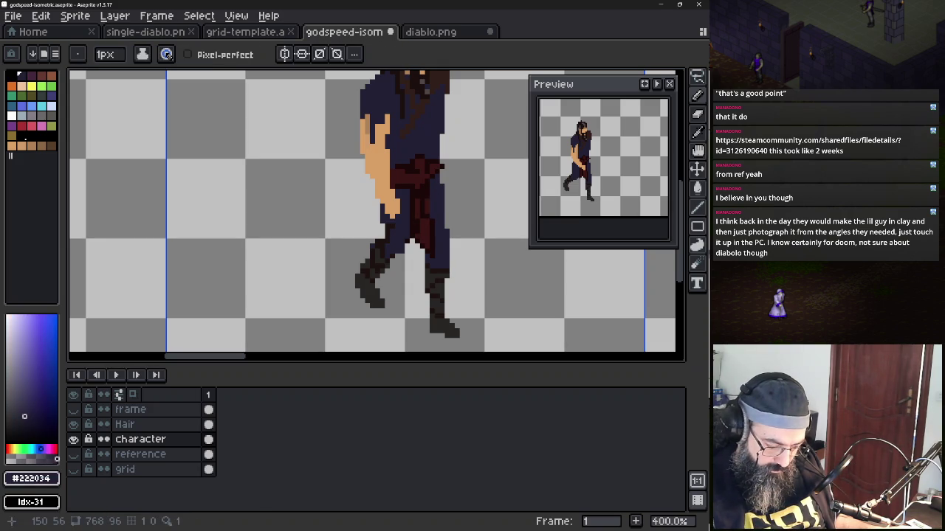
# Show the frame outline and erase stray dark edge pixels along the right leg
pyautogui.click(73, 409)
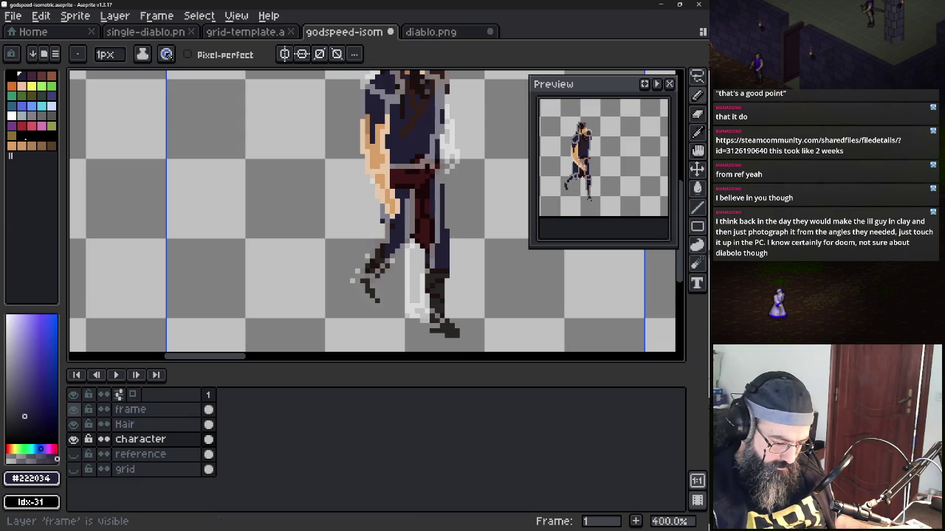
pyautogui.press('e')
pyautogui.moveTo(442, 184); pyautogui.dragTo(442, 237)
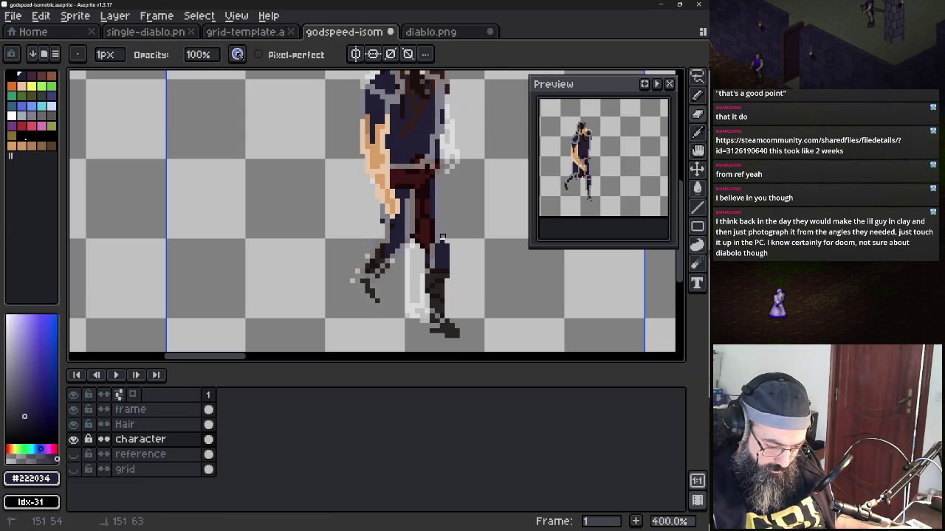
# Lasso the lower right leg and shift it left to match the frame outline
pyautogui.press('q')
pyautogui.moveTo(441, 243); pyautogui.dragTo(470, 325)
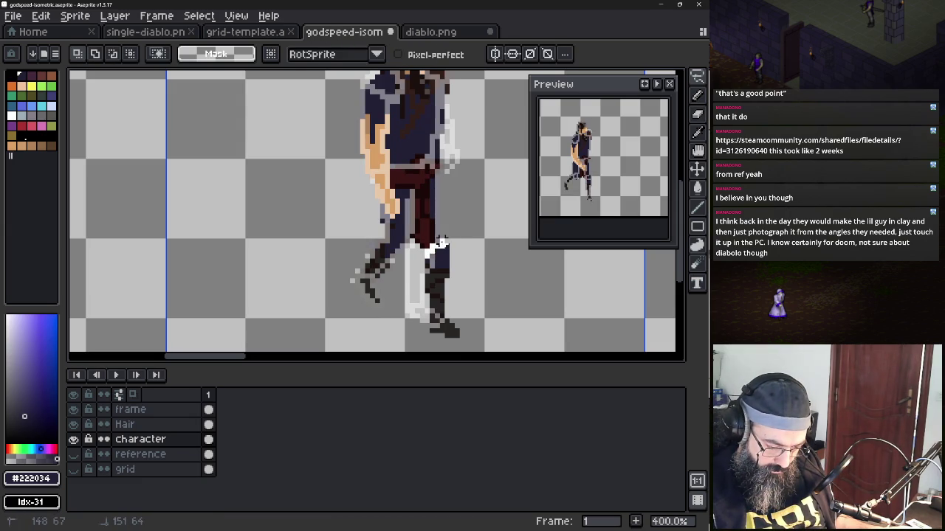
pyautogui.moveTo(433, 344); pyautogui.dragTo(431, 345)
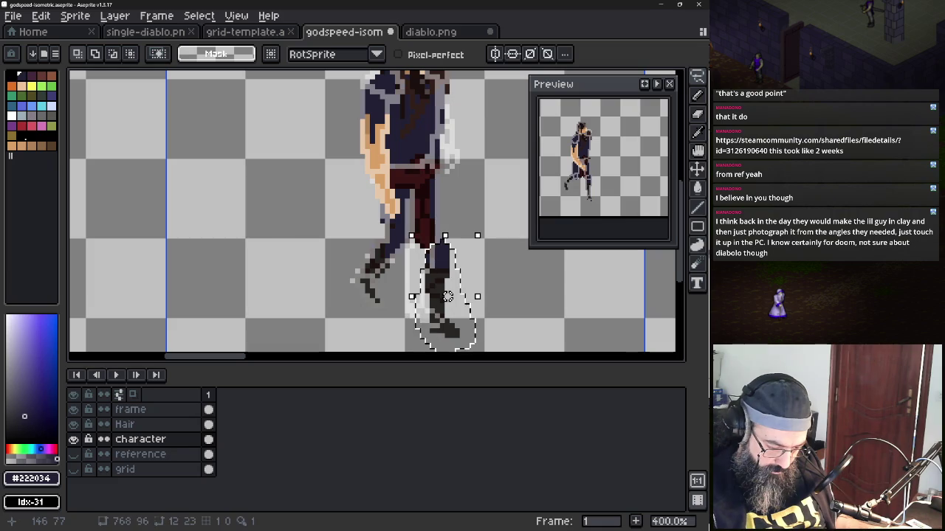
pyautogui.moveTo(447, 296)
pyautogui.mouseDown()
pyautogui.moveTo(424, 288)
pyautogui.moveTo(429, 282)
pyautogui.mouseUp()
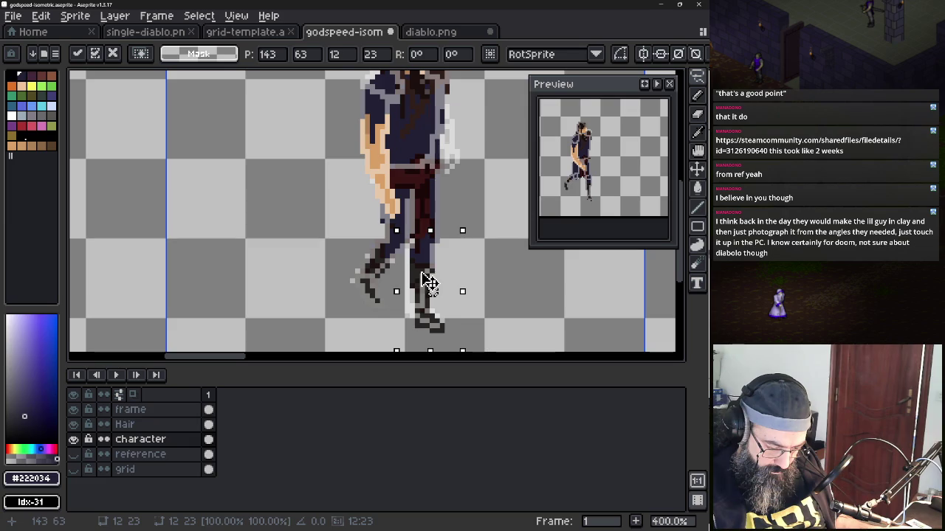
pyautogui.hotkey('ctrl', 'd')
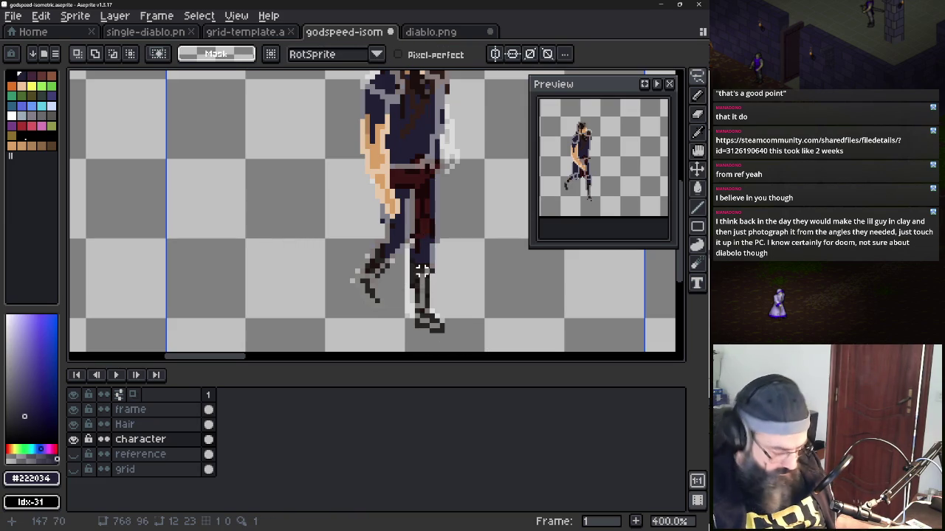
pyautogui.press('b')
pyautogui.keyDown('alt'); pyautogui.click(412, 311); pyautogui.keyUp('alt')
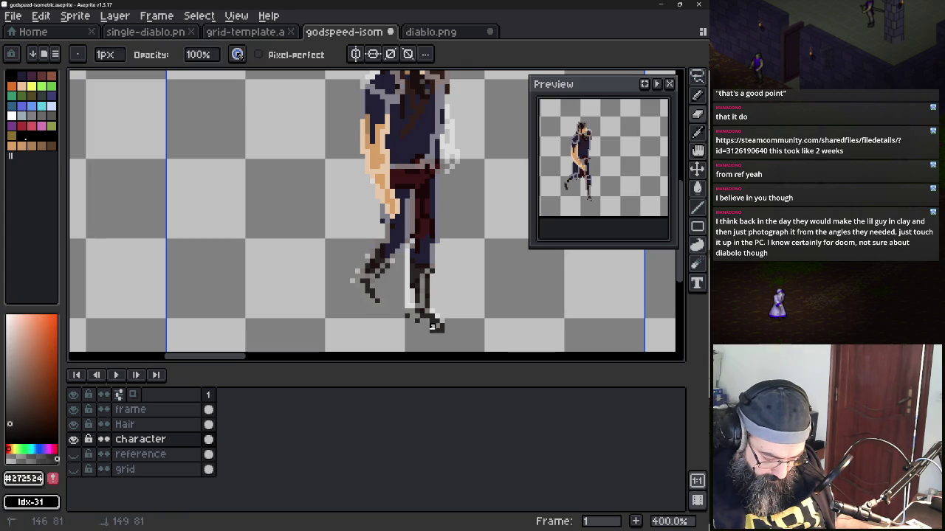
# Paint the light gap pixels on the moved leg dark and check against the frame outline
pyautogui.press('alt')
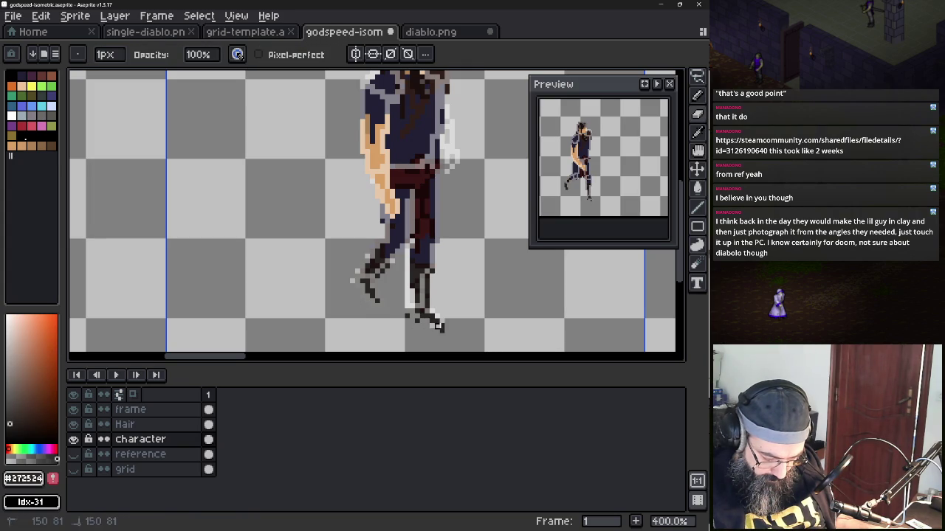
pyautogui.press('e')
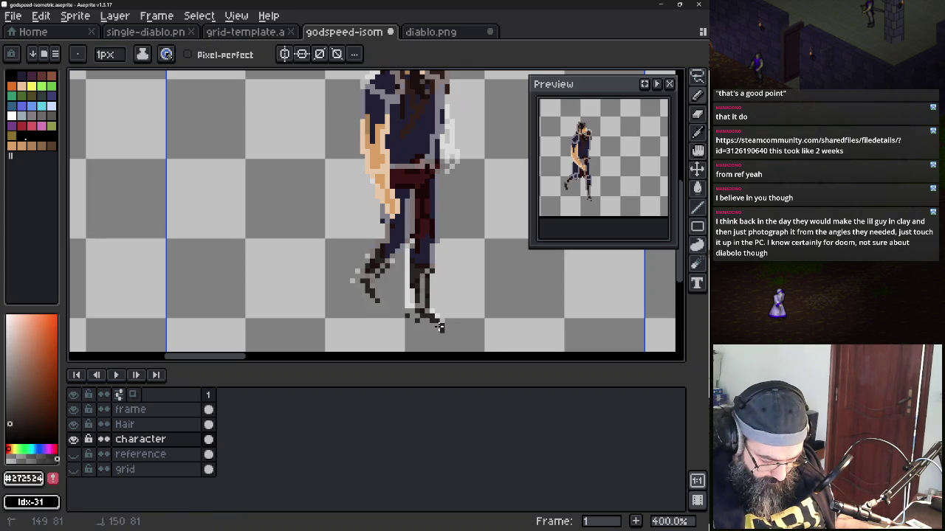
pyautogui.press('e')
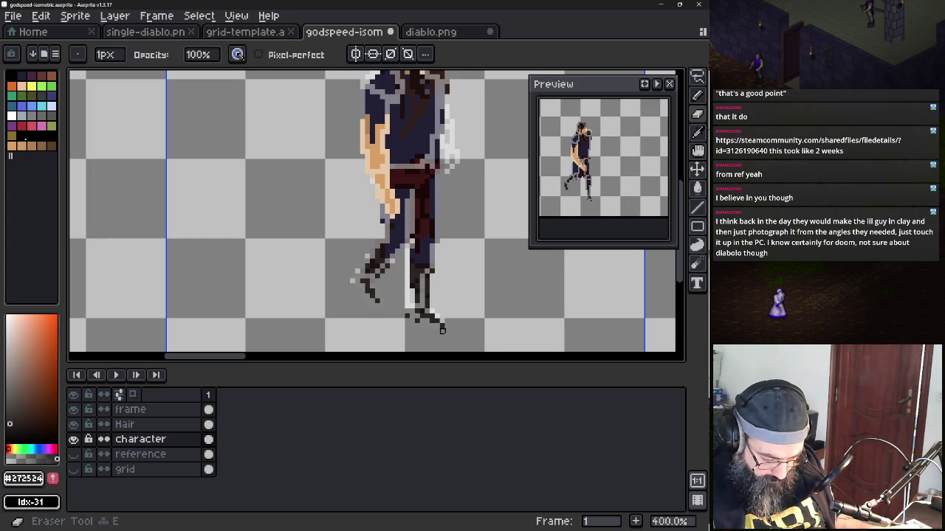
pyautogui.press('b')
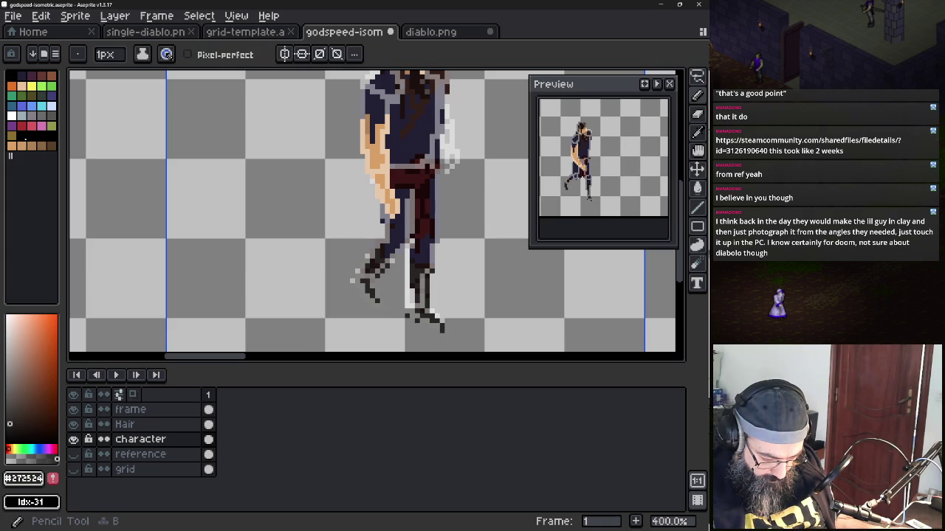
pyautogui.moveTo(407, 270); pyautogui.dragTo(410, 310)
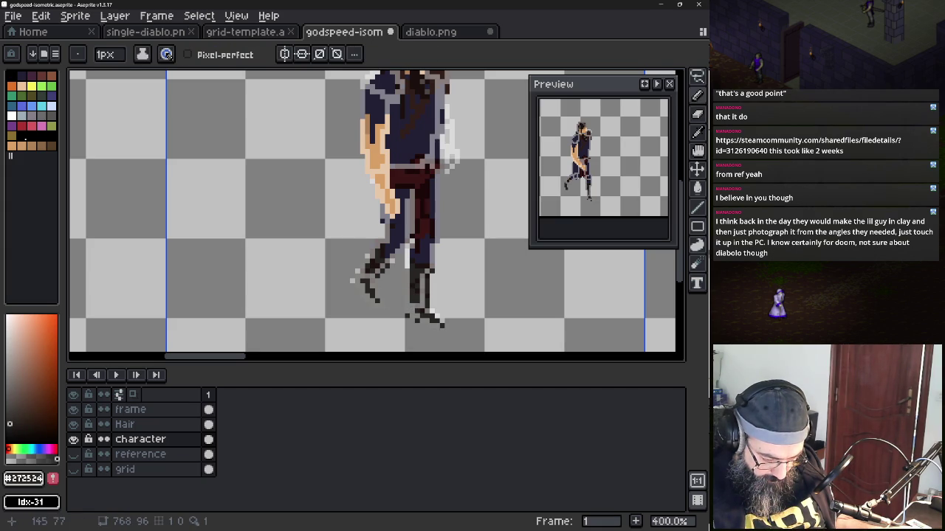
pyautogui.click(73, 410)
pyautogui.click(74, 410)
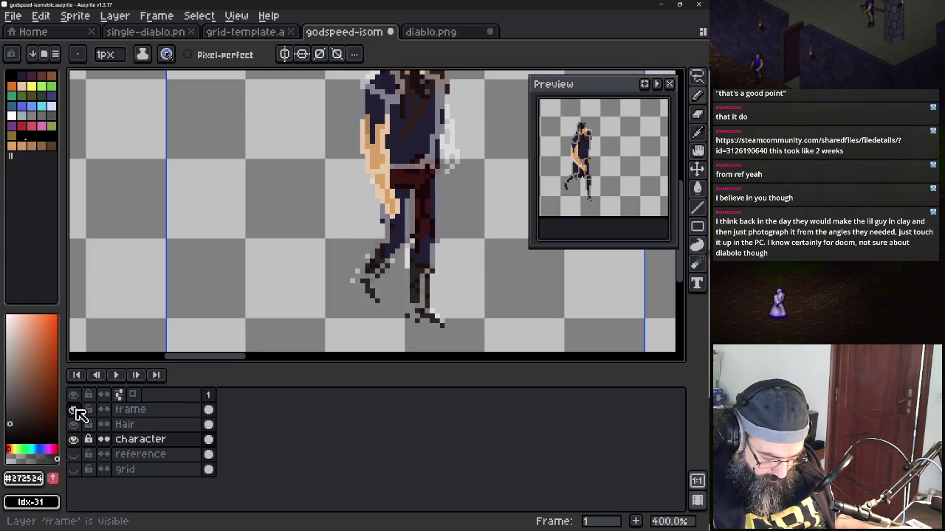
pyautogui.click(73, 410)
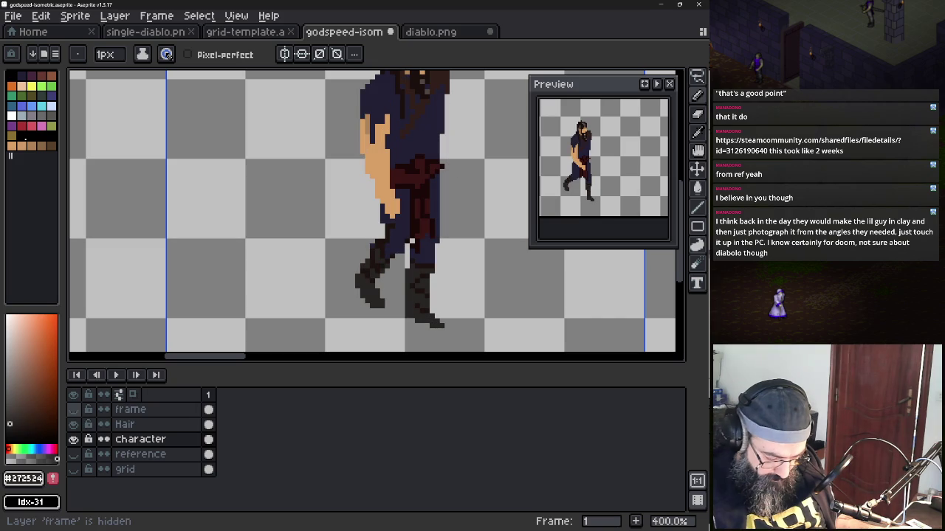
# Sample the navy, dark brown and outline colours while comparing the leg with the frame outline
pyautogui.keyDown('alt'); pyautogui.click(411, 240); pyautogui.keyUp('alt')
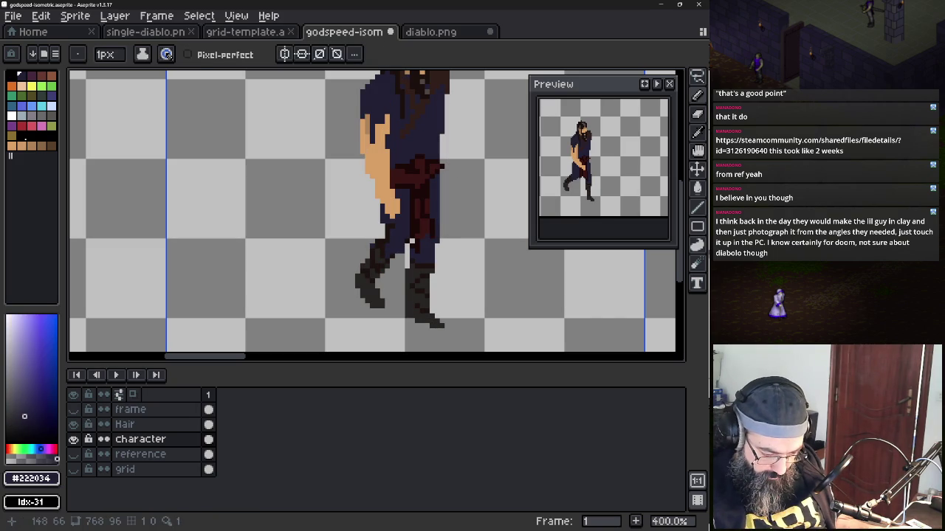
pyautogui.keyDown('alt'); pyautogui.click(409, 249); pyautogui.keyUp('alt')
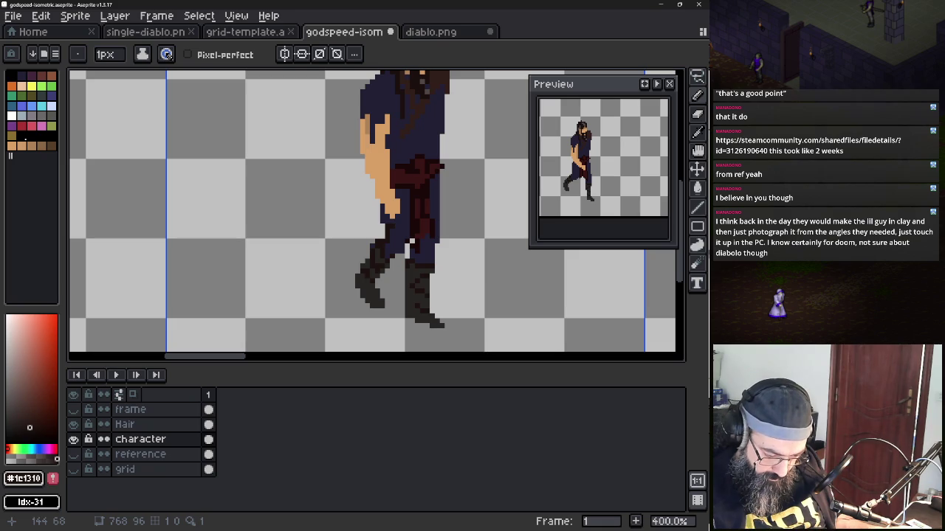
pyautogui.keyDown('alt'); pyautogui.click(407, 248); pyautogui.keyUp('alt')
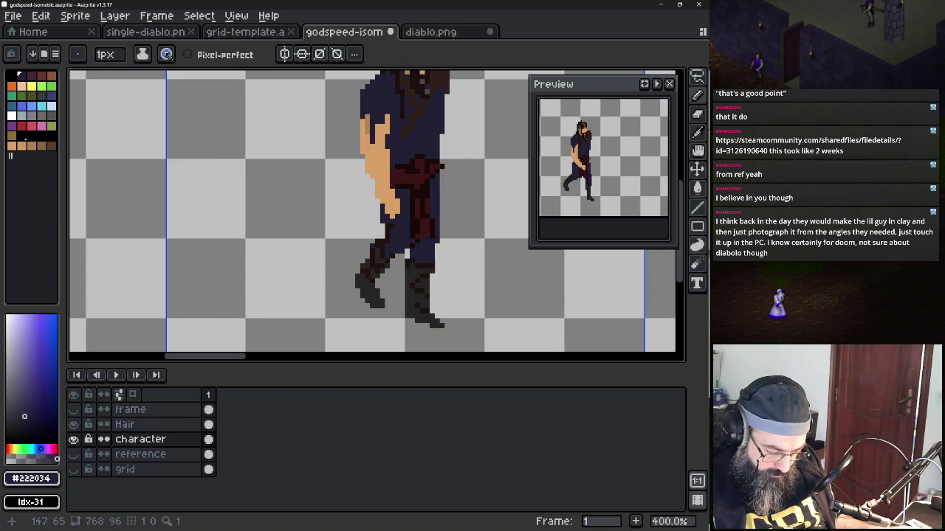
pyautogui.click(73, 410)
pyautogui.click(73, 410)
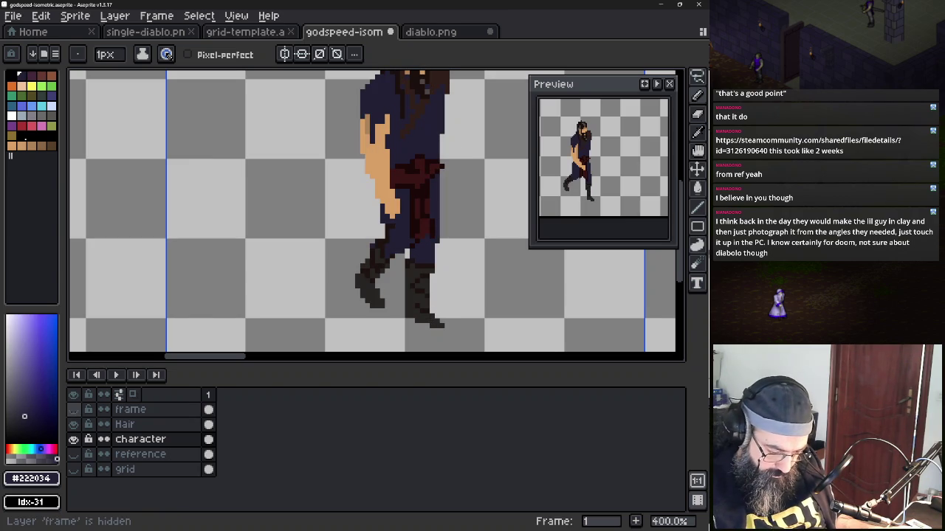
pyautogui.keyDown('alt'); pyautogui.click(417, 303); pyautogui.keyUp('alt')
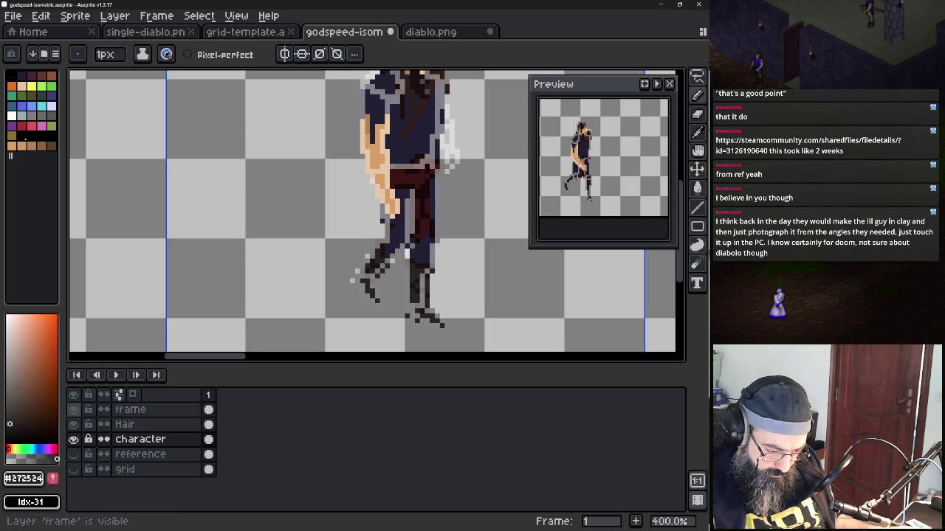
pyautogui.press('e')
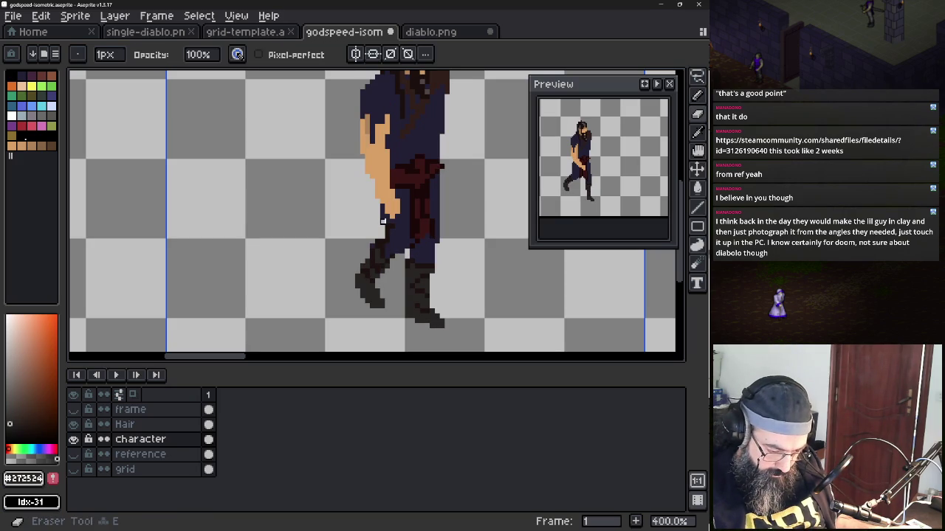
pyautogui.hotkey('shift', 'x')
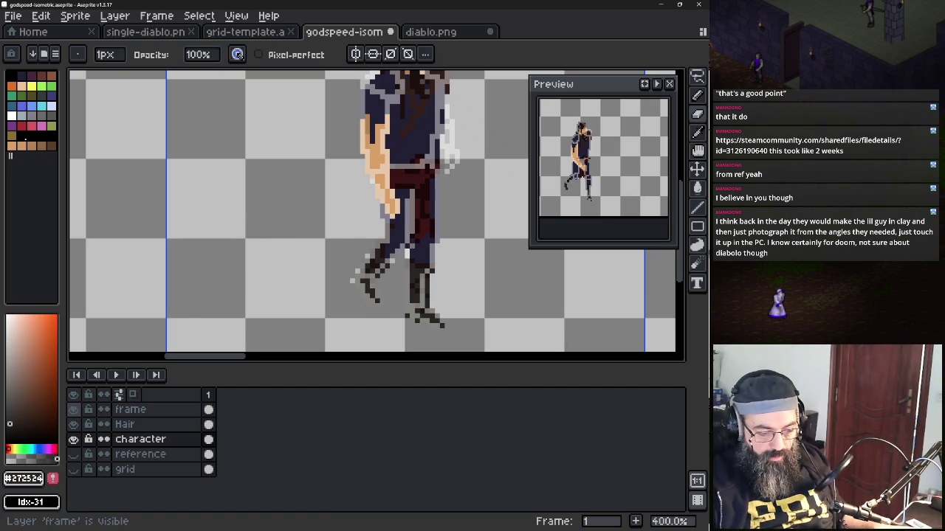
# Paint a dark navy strip right of the character's shoulder
pyautogui.hscroll(3, 435, 180)
pyautogui.hscroll(2, 434, 180)
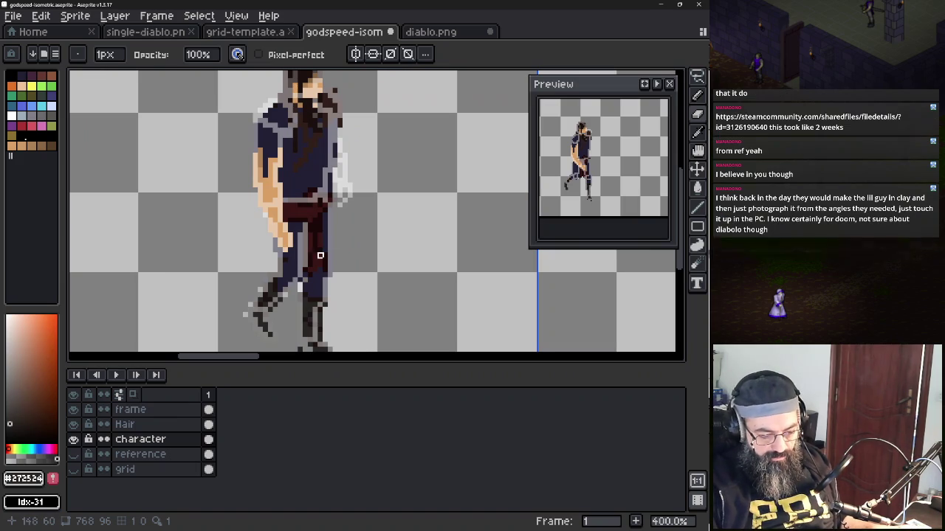
pyautogui.hscroll(2, 339, 184)
pyautogui.scroll(2, 339, 184)
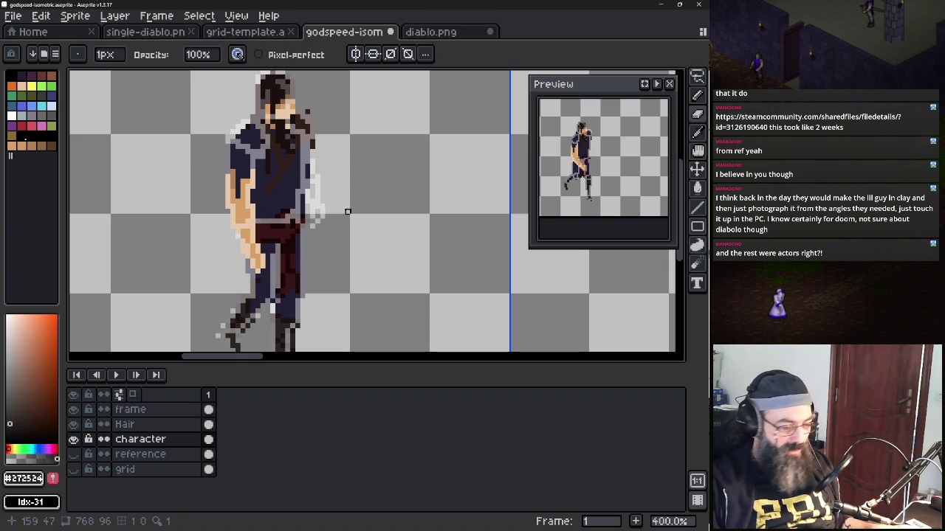
pyautogui.scroll(2, 323, 179)
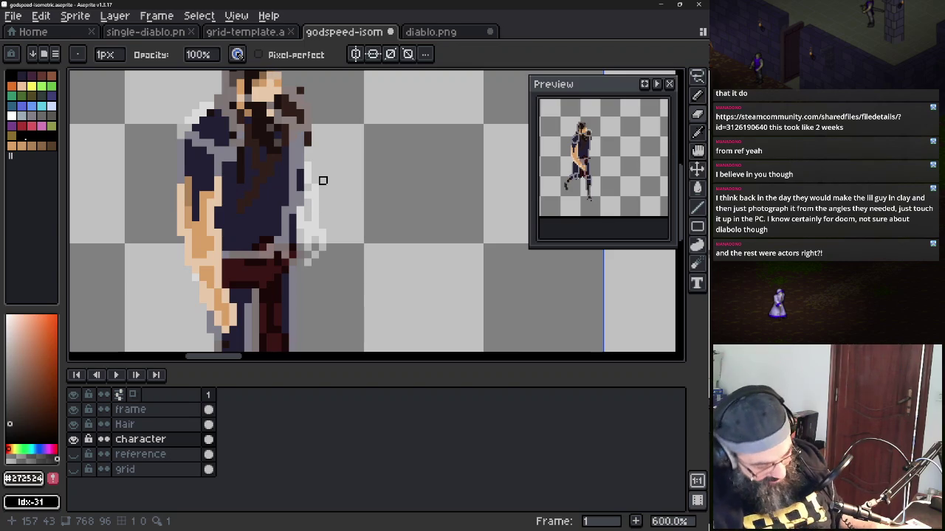
pyautogui.scroll(1, 306, 217)
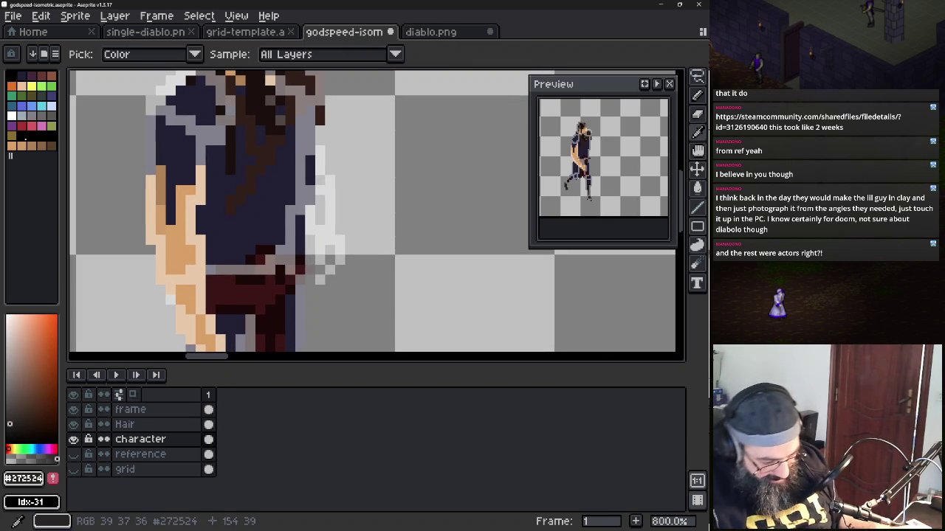
pyautogui.keyDown('alt'); pyautogui.click(280, 171); pyautogui.keyUp('alt')
pyautogui.keyDown('alt'); pyautogui.click(239, 196); pyautogui.keyUp('alt')
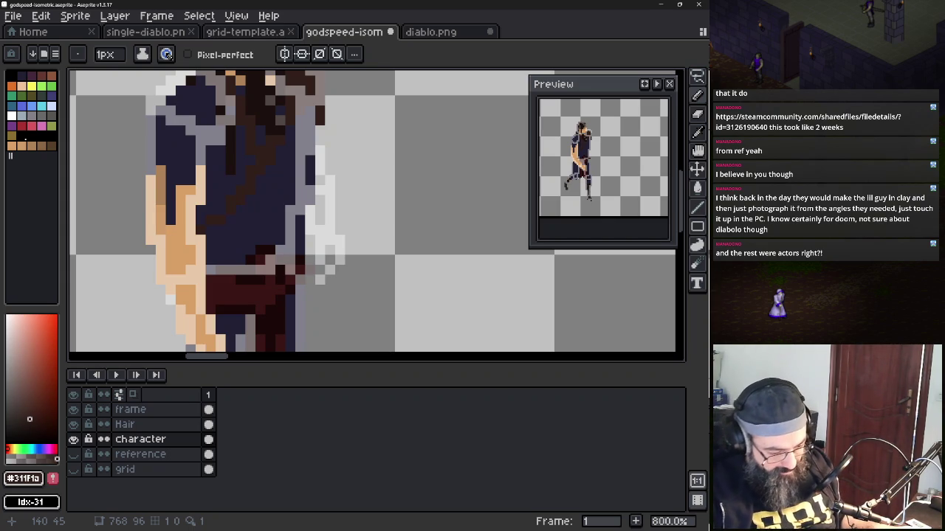
pyautogui.moveTo(321, 173); pyautogui.dragTo(321, 148)
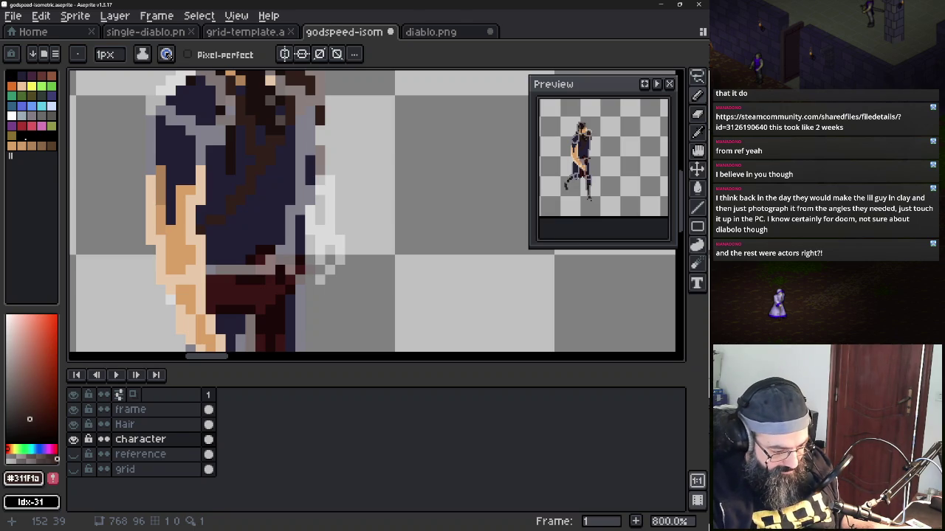
pyautogui.keyDown('alt'); pyautogui.click(320, 159); pyautogui.keyUp('alt')
pyautogui.moveTo(321, 173); pyautogui.dragTo(321, 147)
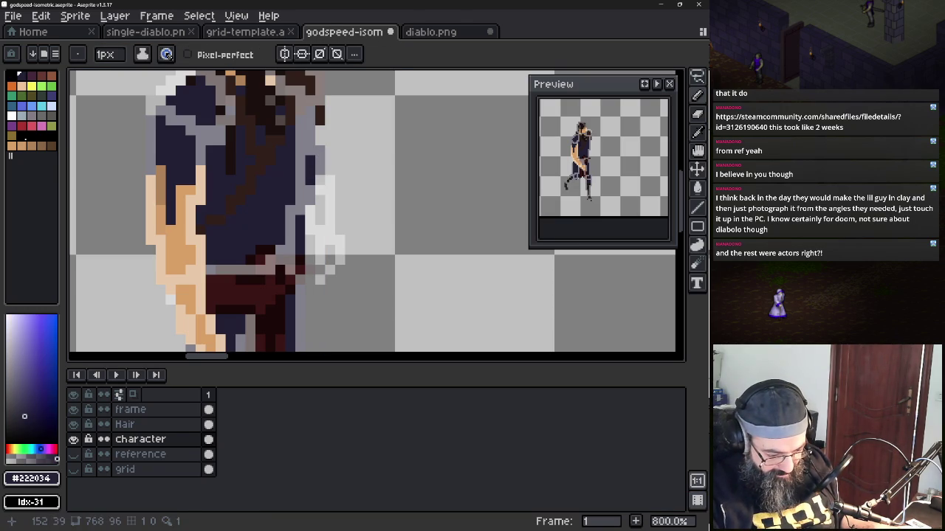
pyautogui.moveTo(326, 182); pyautogui.dragTo(320, 176)
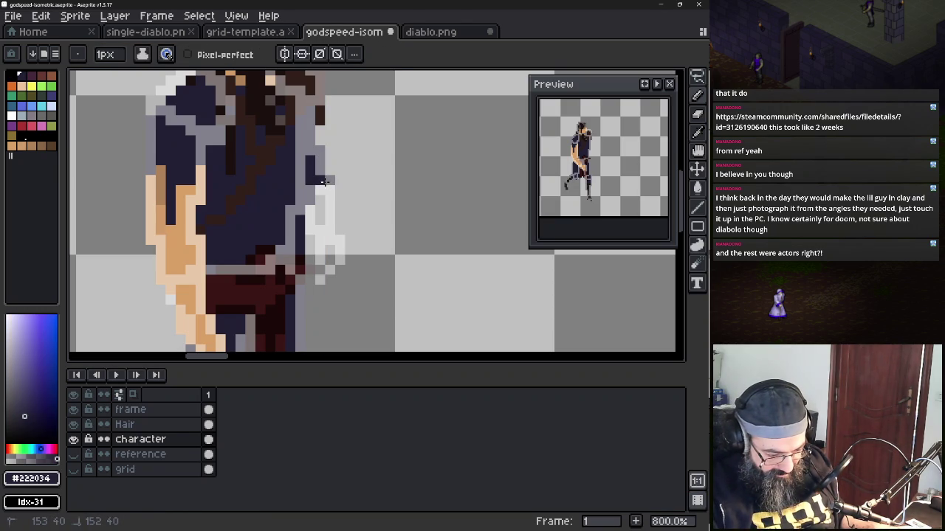
# Undo the dark strip, paint the far arm in skin tone #d3a066, and hide the 'frame' layer
pyautogui.hotkey('ctrl', 'z')
pyautogui.hotkey('ctrl', 'z')
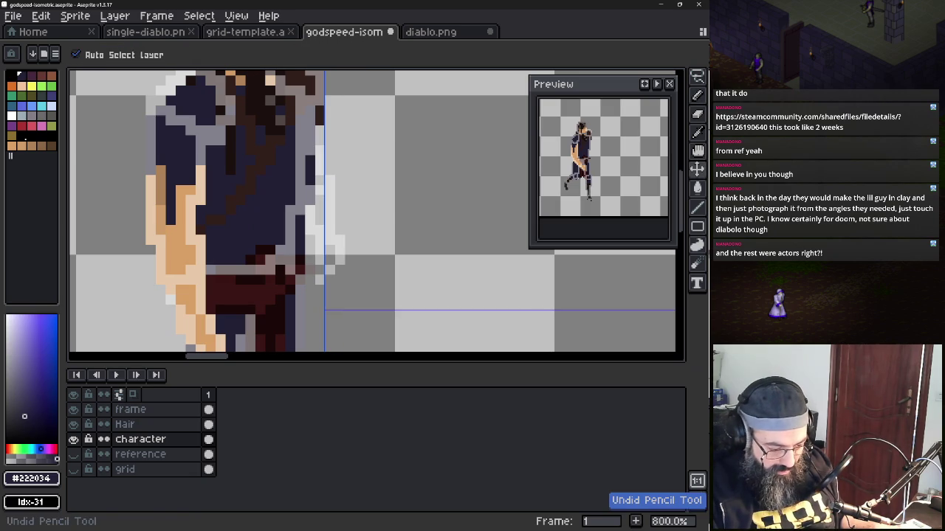
pyautogui.keyDown('alt'); pyautogui.click(187, 218); pyautogui.keyUp('alt')
pyautogui.moveTo(319, 147)
pyautogui.mouseDown()
pyautogui.moveTo(329, 223)
pyautogui.moveTo(311, 231)
pyautogui.moveTo(339, 256)
pyautogui.moveTo(319, 280)
pyautogui.mouseUp()
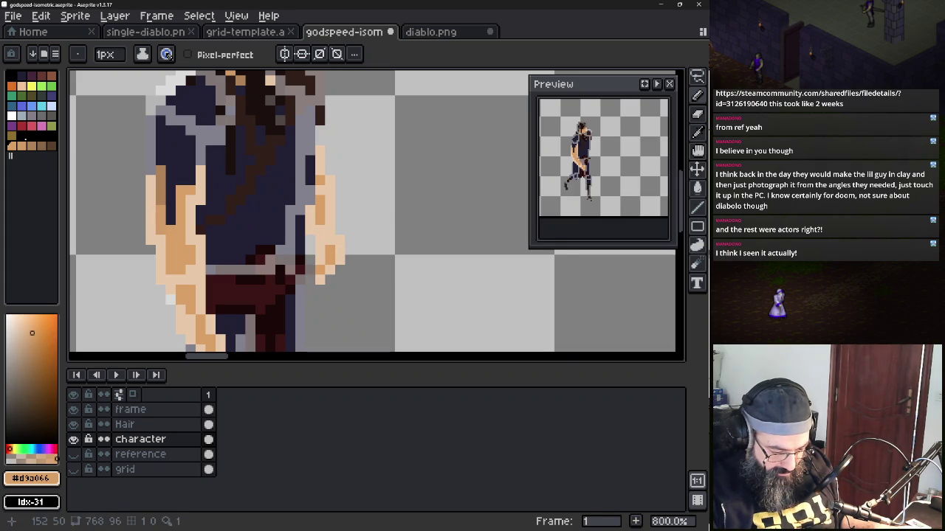
pyautogui.click(73, 409)
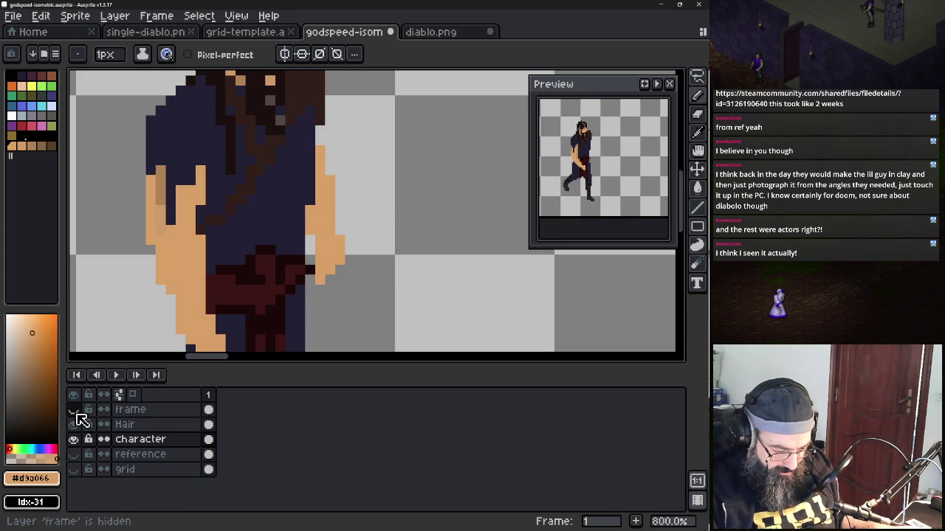
pyautogui.click(74, 409)
pyautogui.click(73, 409)
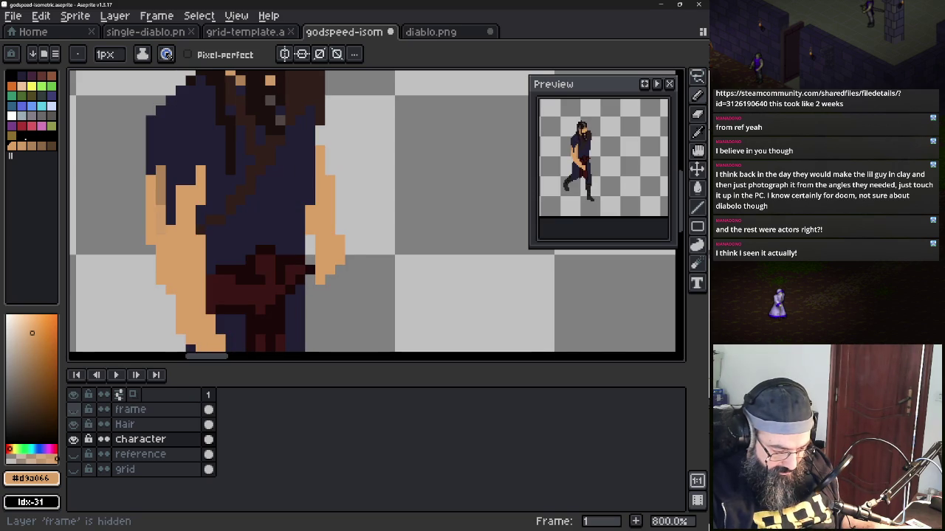
pyautogui.keyDown('alt'); pyautogui.click(251, 270); pyautogui.keyUp('alt')
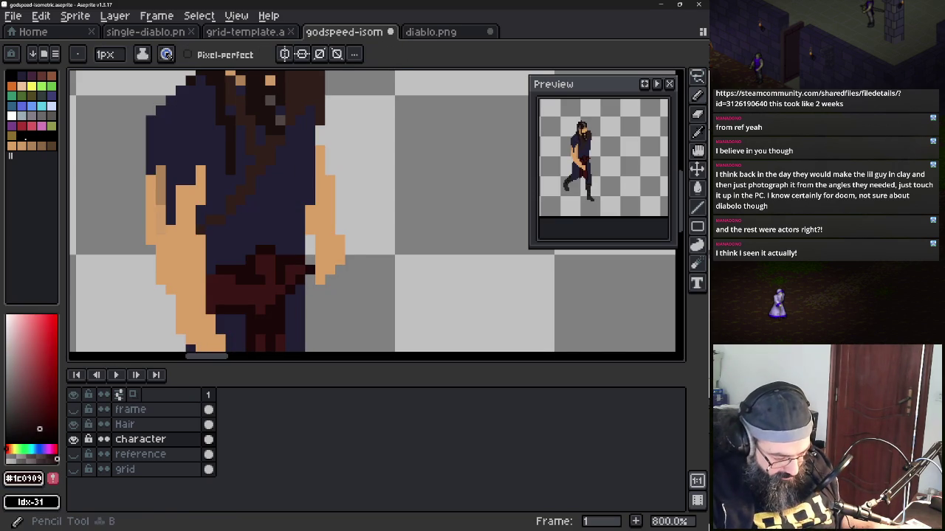
pyautogui.scroll(-3, 370, 200)
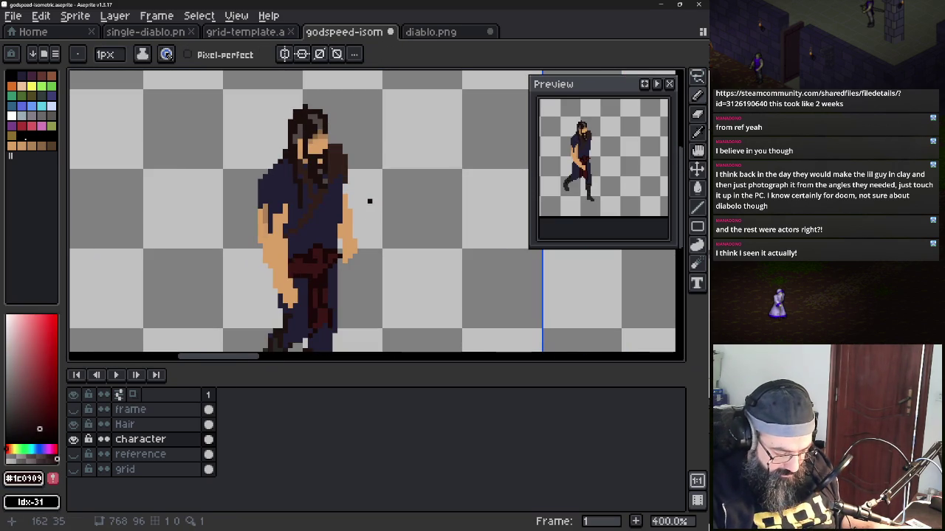
pyautogui.click(74, 409)
pyautogui.click(73, 410)
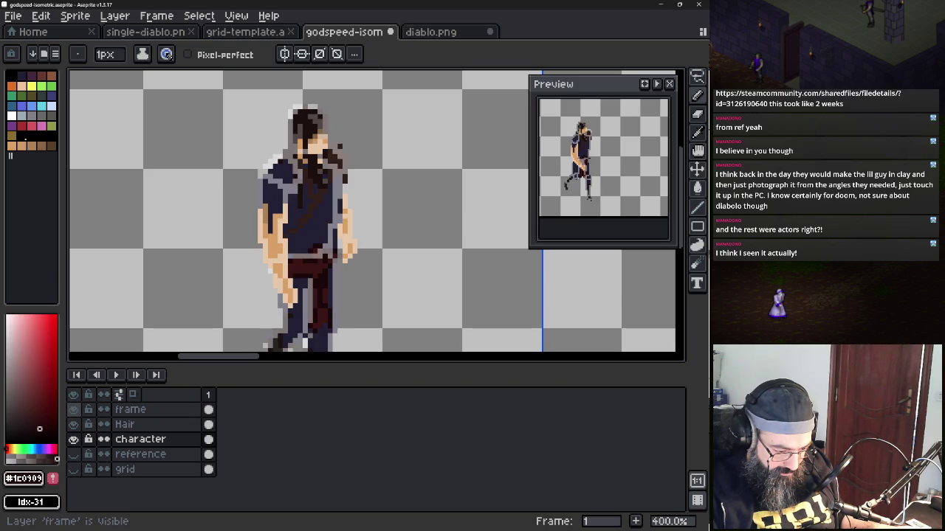
pyautogui.click(73, 410)
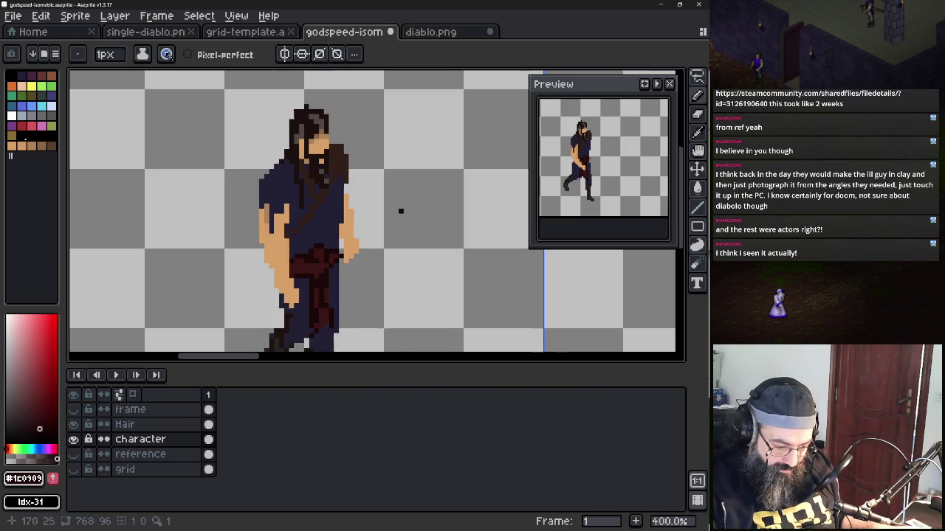
pyautogui.scroll(-2, 477, 239)
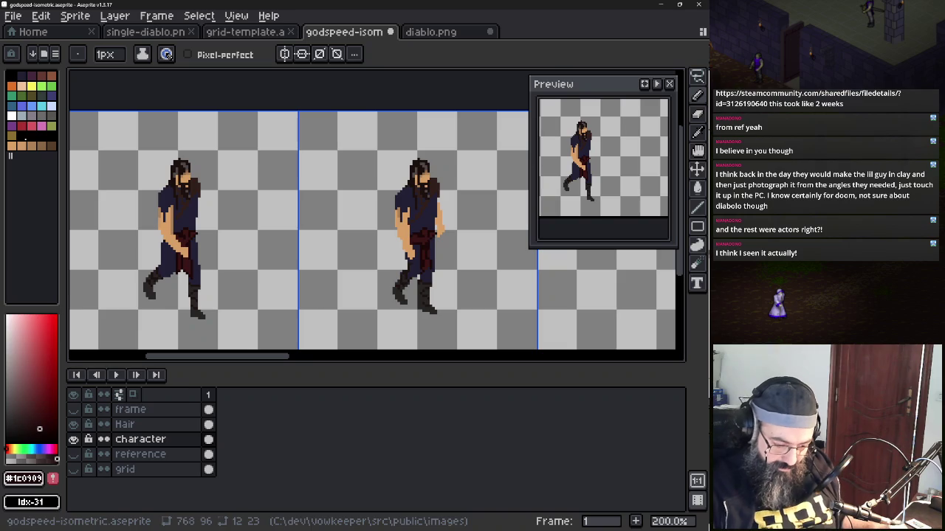
pyautogui.moveTo(404, 164); pyautogui.dragTo(437, 152)
pyautogui.scroll(-1, 434, 155)
pyautogui.scroll(1, 427, 181)
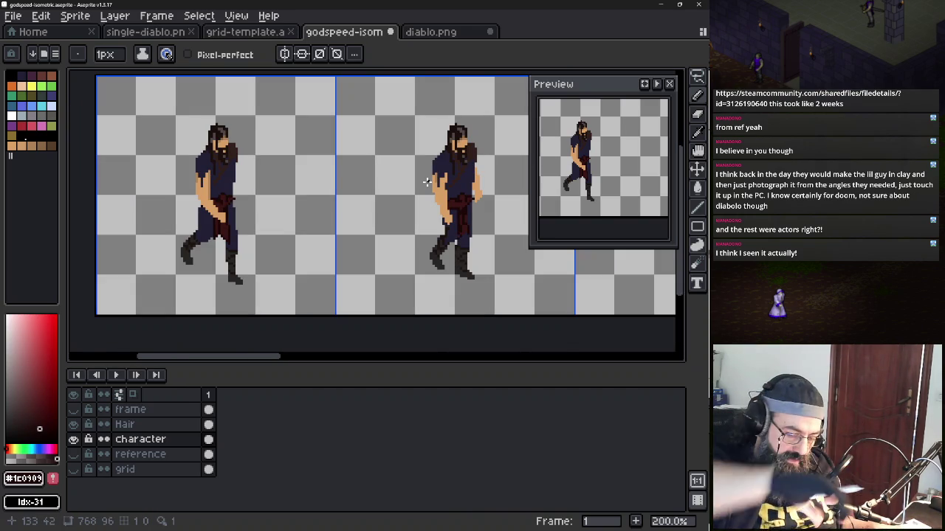
pyautogui.scroll(-3, 419, 182)
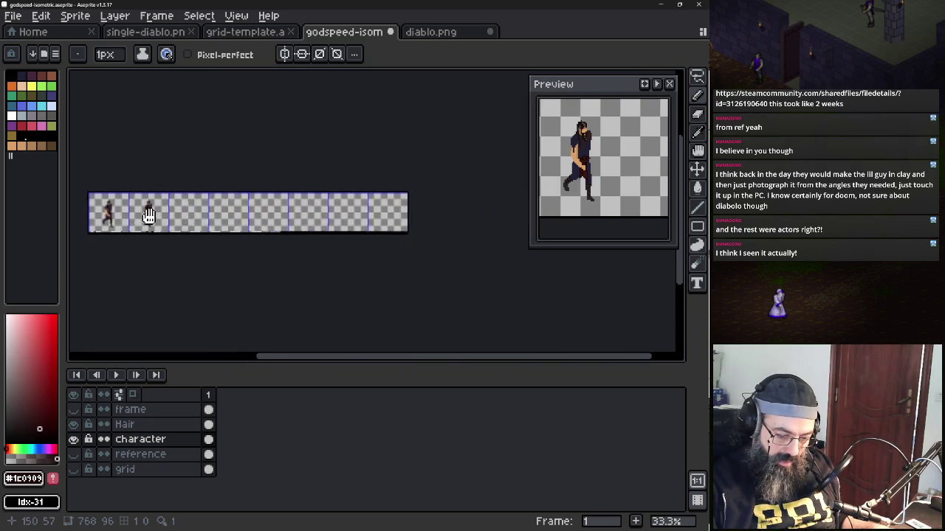
pyautogui.scroll(4, 260, 238)
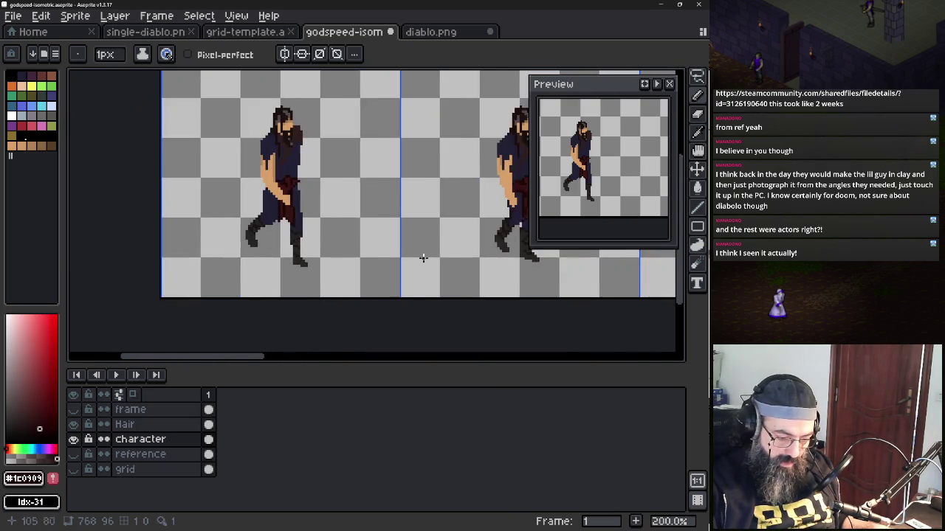
pyautogui.scroll(-1, 443, 262)
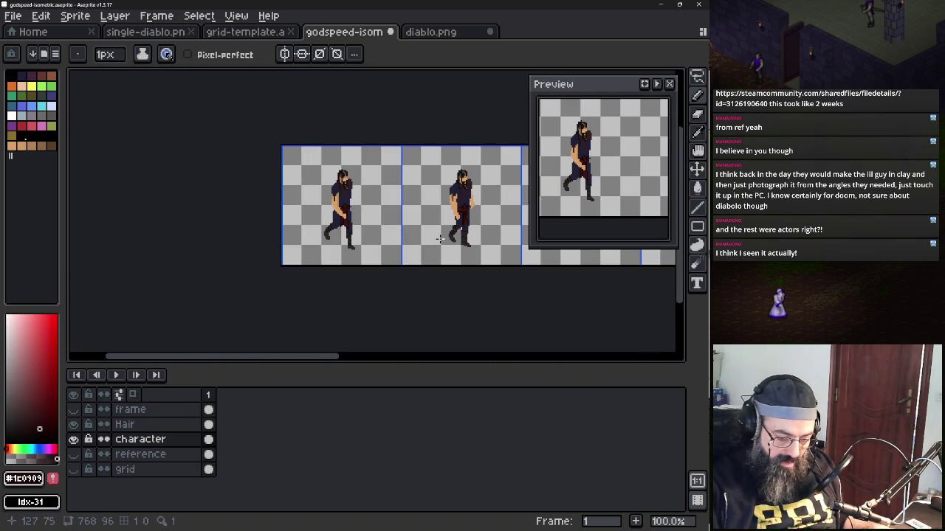
pyautogui.scroll(1, 439, 238)
pyautogui.moveTo(390, 251); pyautogui.dragTo(391, 280)
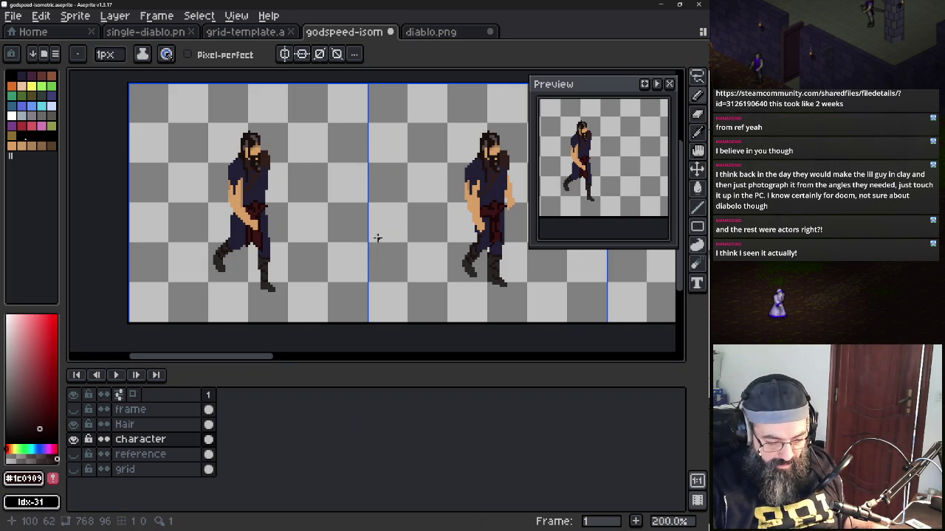
pyautogui.moveTo(363, 234); pyautogui.dragTo(356, 231)
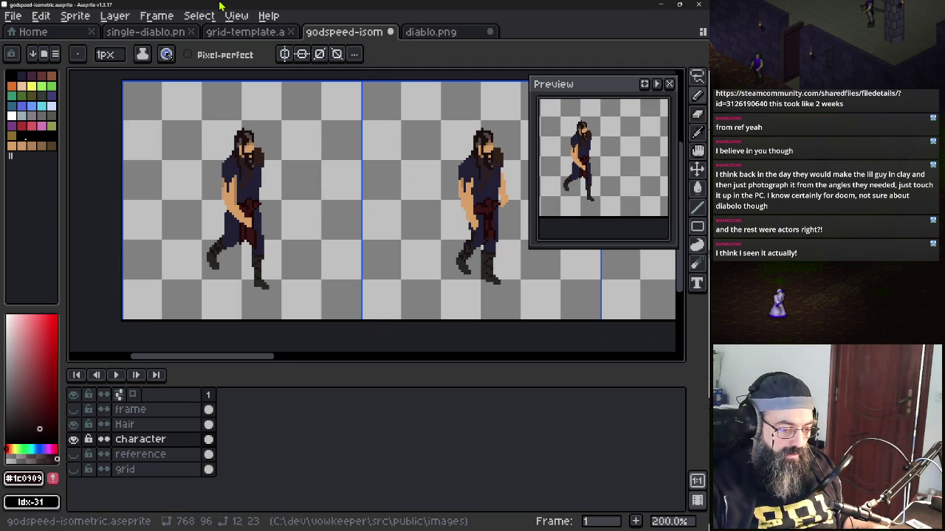
pyautogui.click(199, 15)
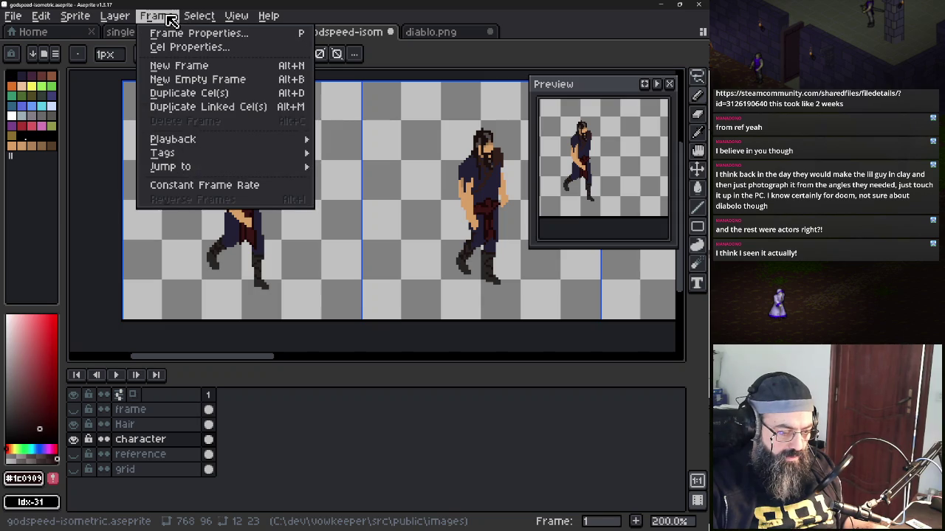
pyautogui.click(136, 17)
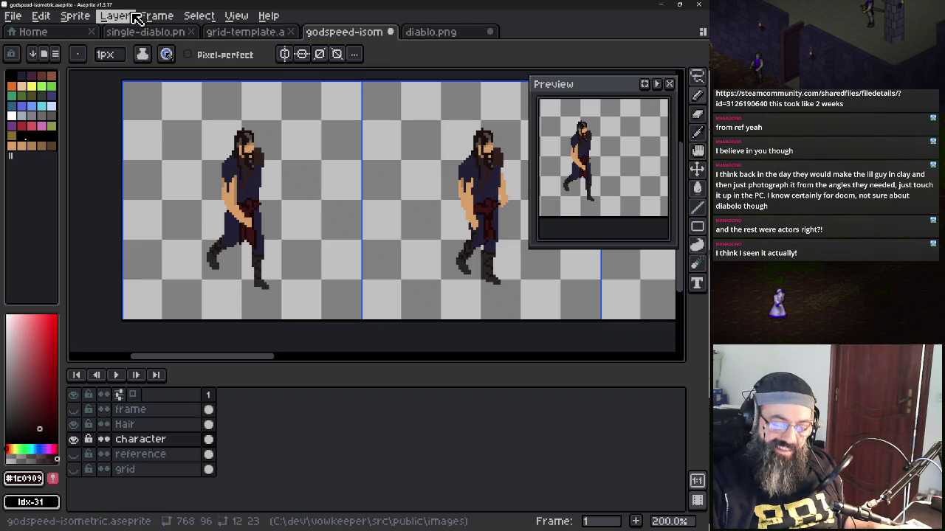
pyautogui.scroll(-1, 400, 197)
pyautogui.scroll(1, 401, 197)
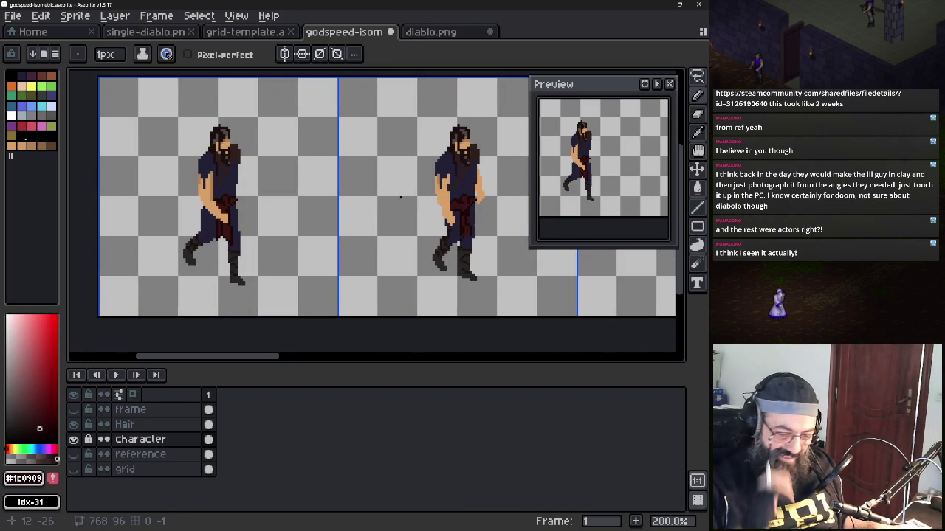
pyautogui.scroll(1, 406, 193)
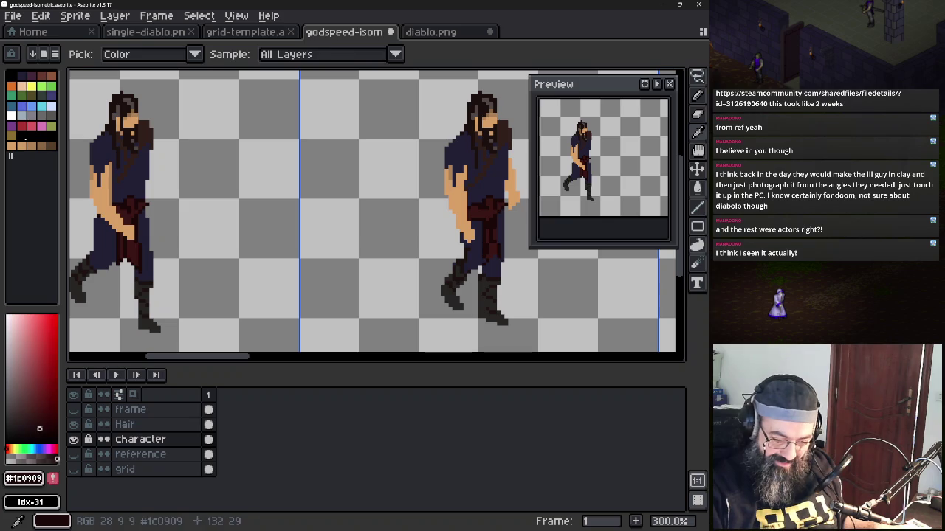
# Sample dark reds from the belt and set the drawing colour to #3a1414
pyautogui.keyDown('alt'); pyautogui.click(452, 159); pyautogui.keyUp('alt')
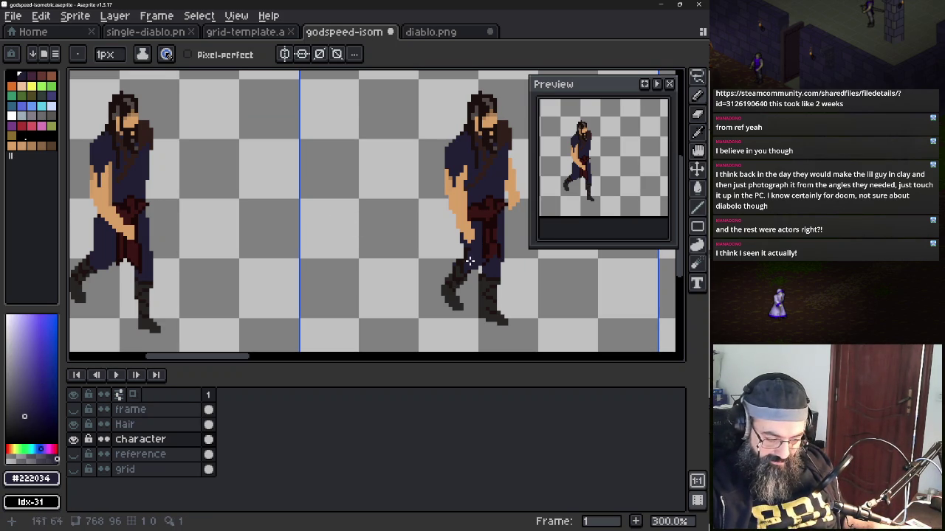
pyautogui.scroll(5, 487, 255)
pyautogui.moveTo(490, 253); pyautogui.dragTo(457, 259)
pyautogui.scroll(-3, 458, 259)
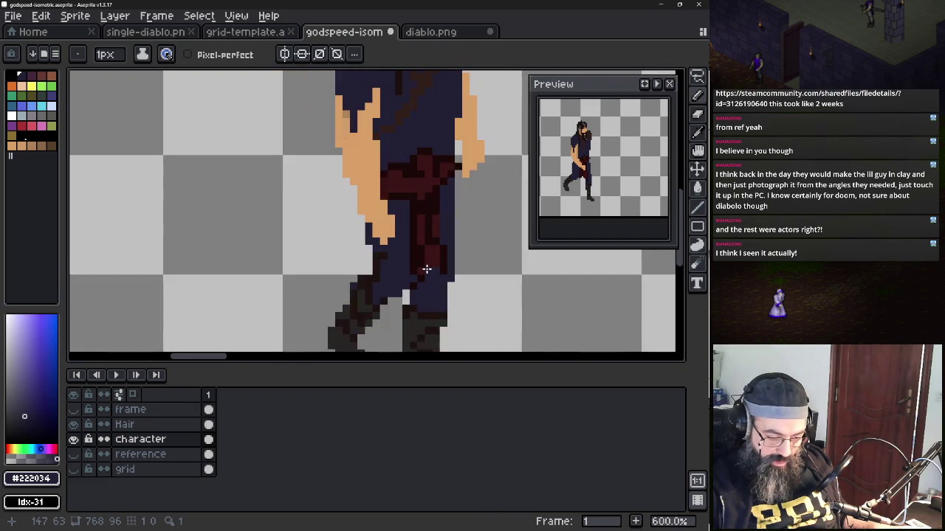
pyautogui.scroll(-3, 436, 269)
pyautogui.scroll(2, 446, 276)
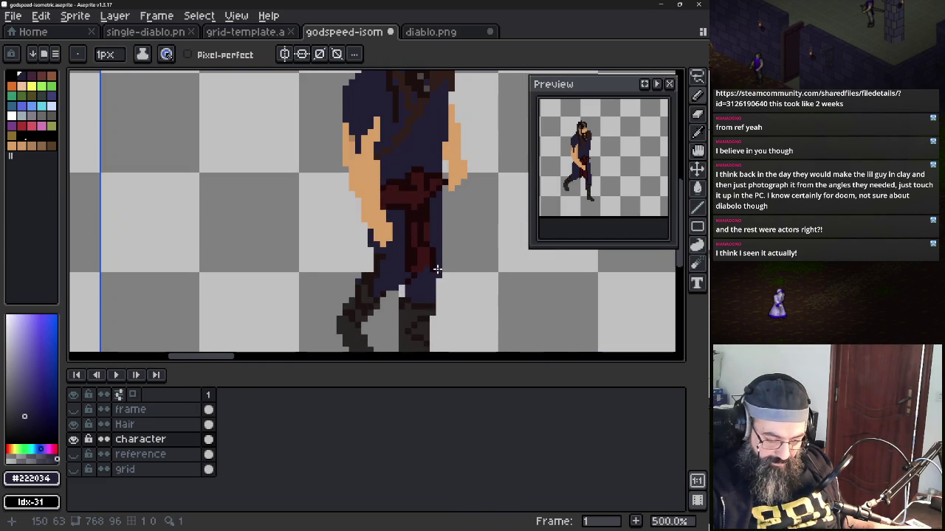
pyautogui.press('alt')
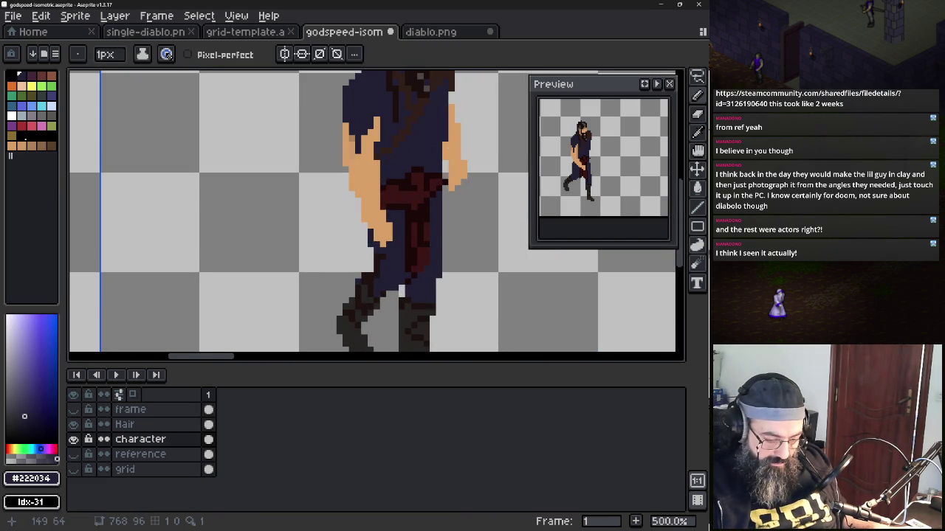
pyautogui.keyDown('alt'); pyautogui.click(432, 236); pyautogui.keyUp('alt')
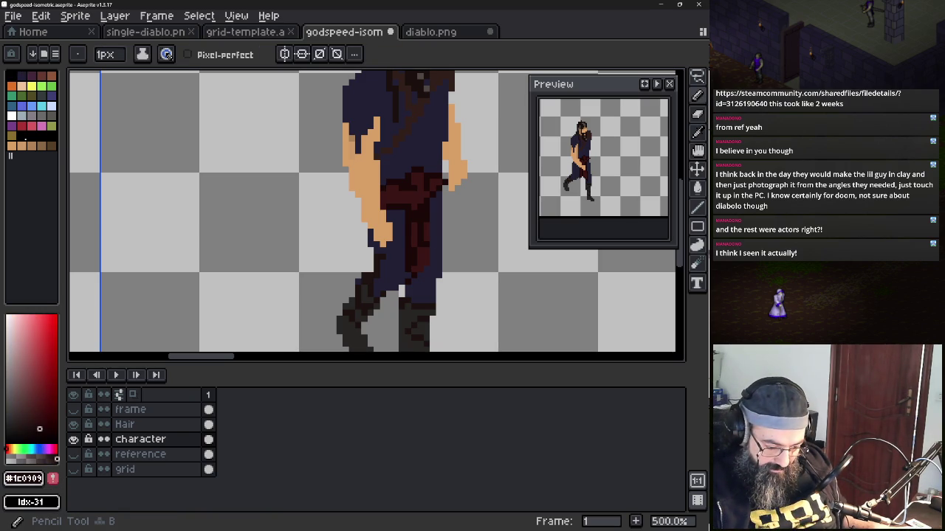
pyautogui.keyDown('alt'); pyautogui.click(418, 233); pyautogui.keyUp('alt')
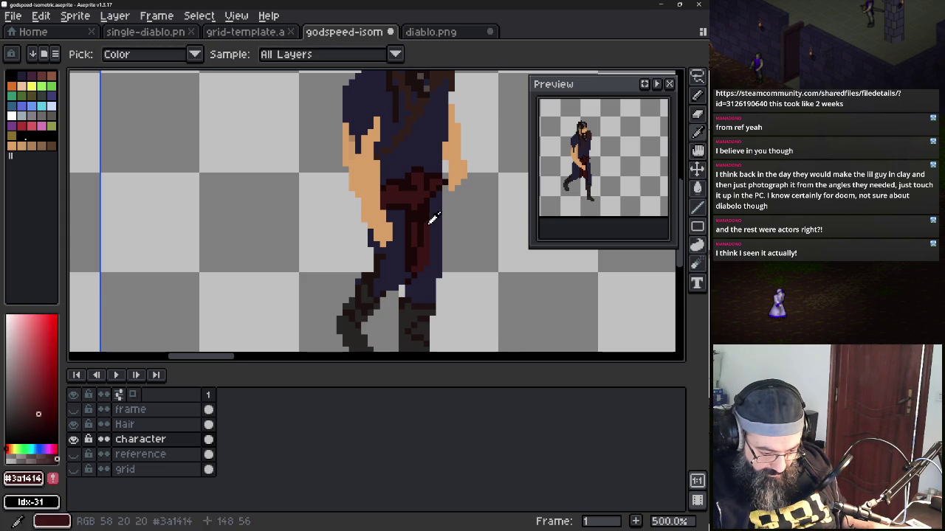
pyautogui.keyDown('alt'); pyautogui.click(414, 240); pyautogui.keyUp('alt')
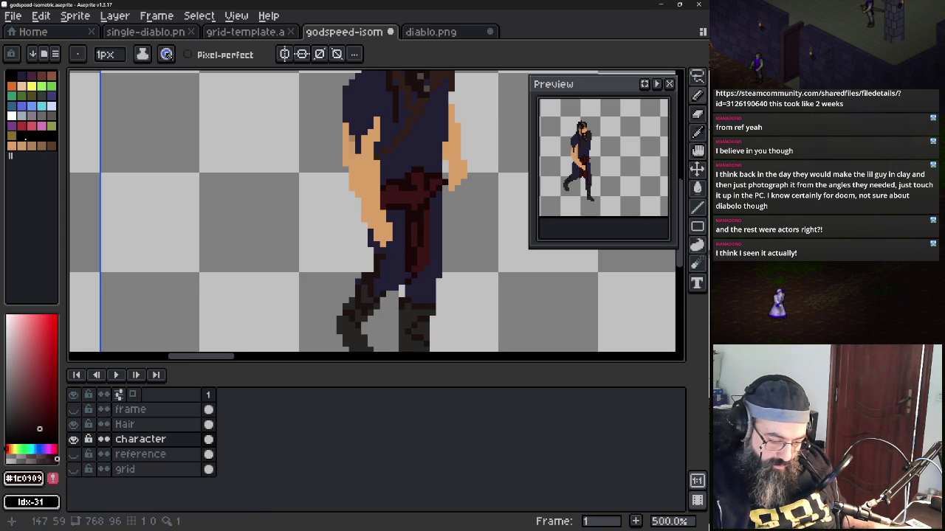
pyautogui.keyDown('alt'); pyautogui.click(419, 241); pyautogui.keyUp('alt')
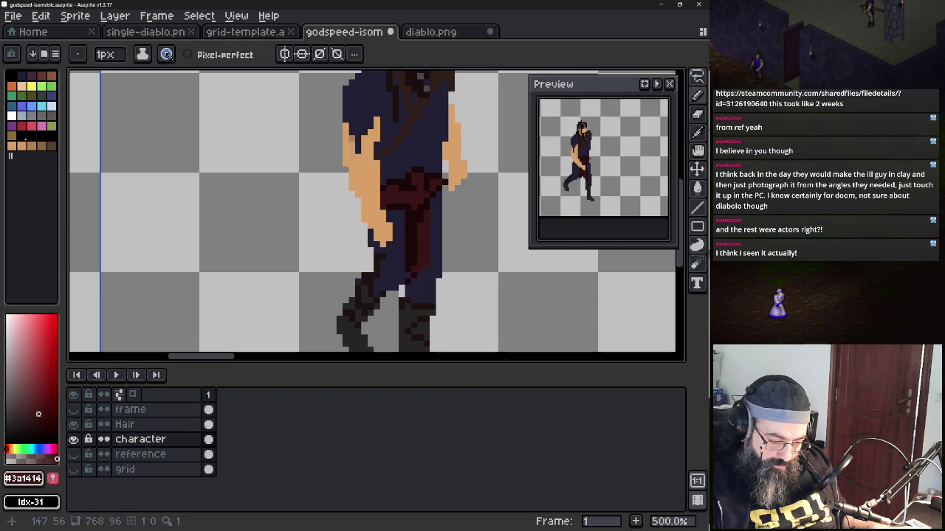
pyautogui.keyDown('alt'); pyautogui.click(425, 230); pyautogui.keyUp('alt')
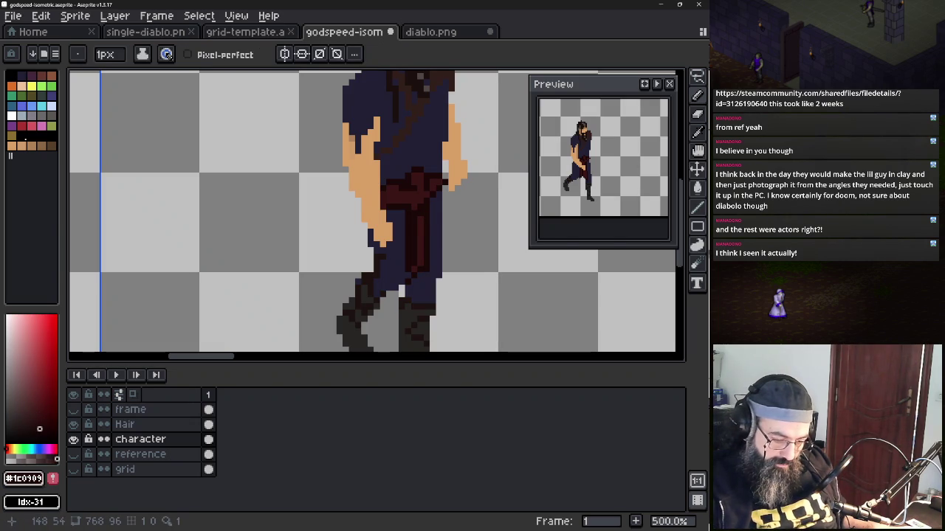
pyautogui.scroll(-1, 296, 217)
pyautogui.hscroll(-3, 296, 217)
pyautogui.hscroll(2, 296, 217)
pyautogui.hscroll(1, 294, 217)
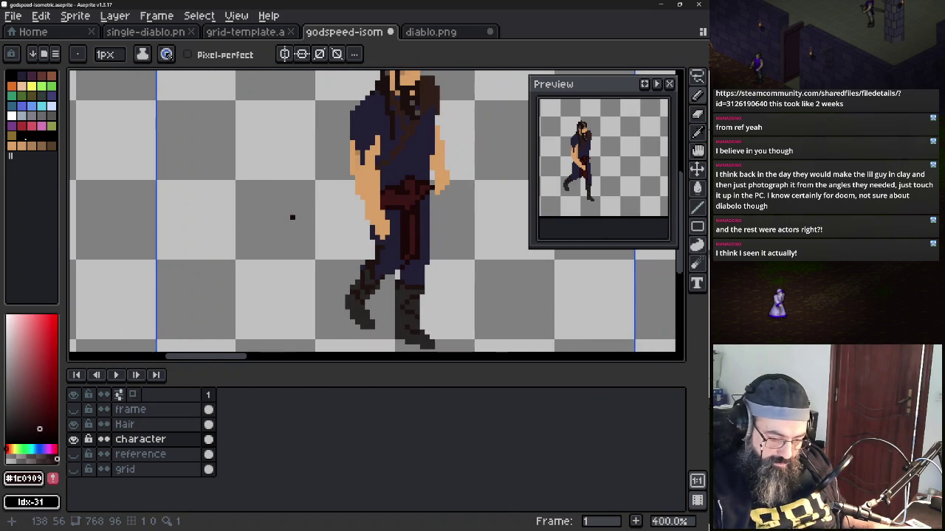
pyautogui.moveTo(39, 428); pyautogui.dragTo(38, 414)
pyautogui.scroll(-2, 475, 214)
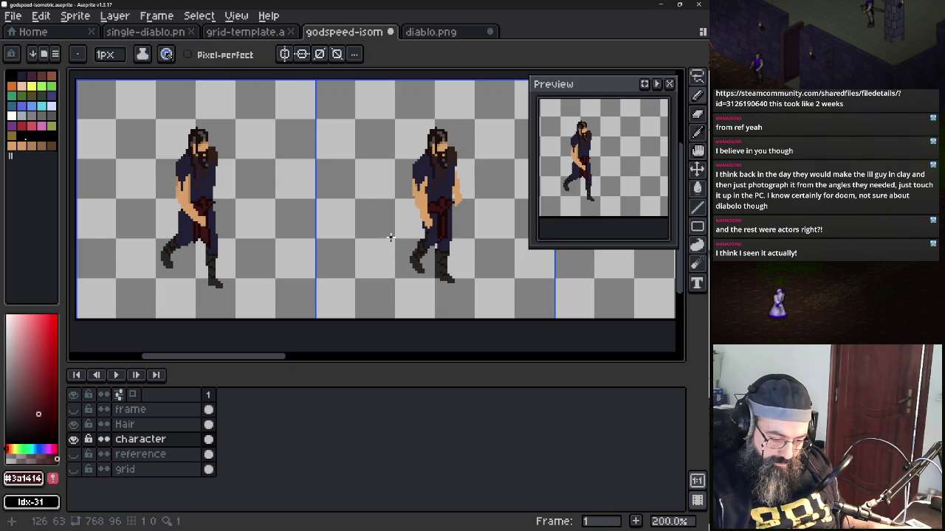
# Show the frame outline, try erasing outline pixels along the leg, then undo it
pyautogui.click(74, 409)
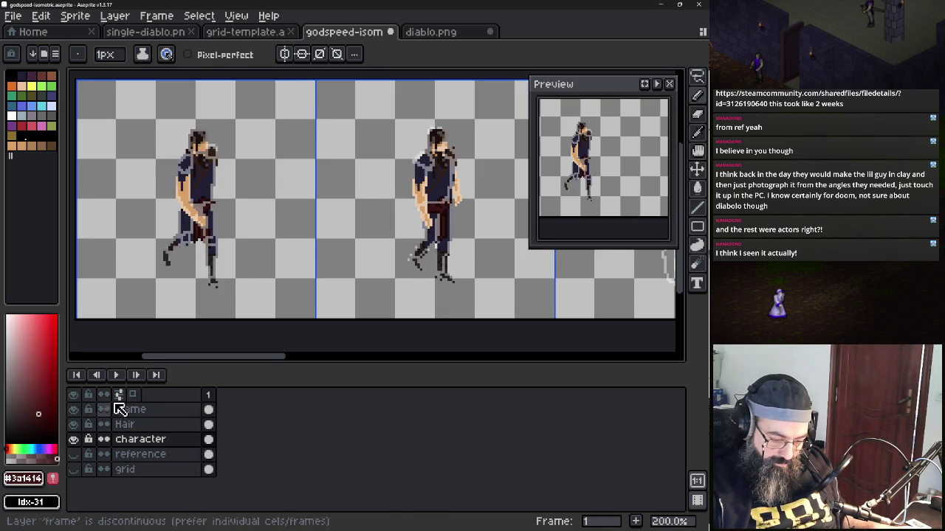
pyautogui.scroll(3, 430, 260)
pyautogui.scroll(2, 431, 260)
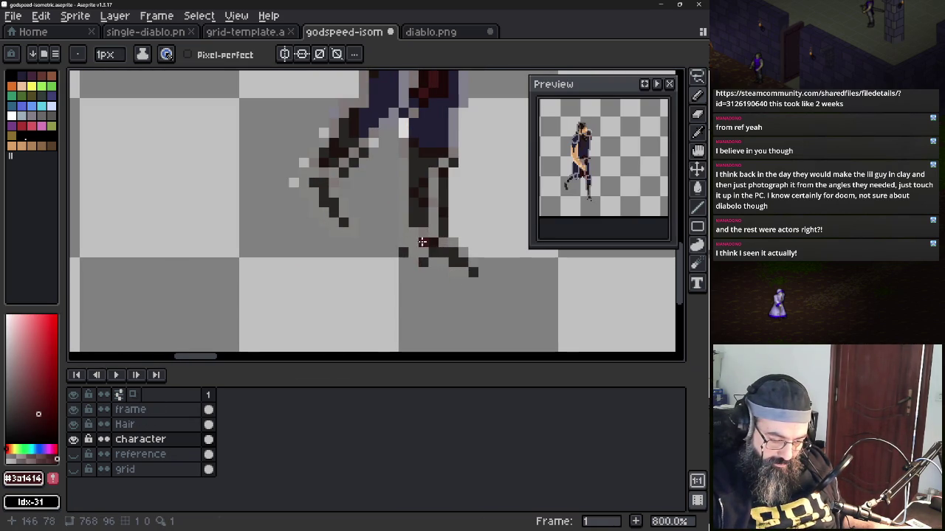
pyautogui.moveTo(422, 243); pyautogui.dragTo(363, 275)
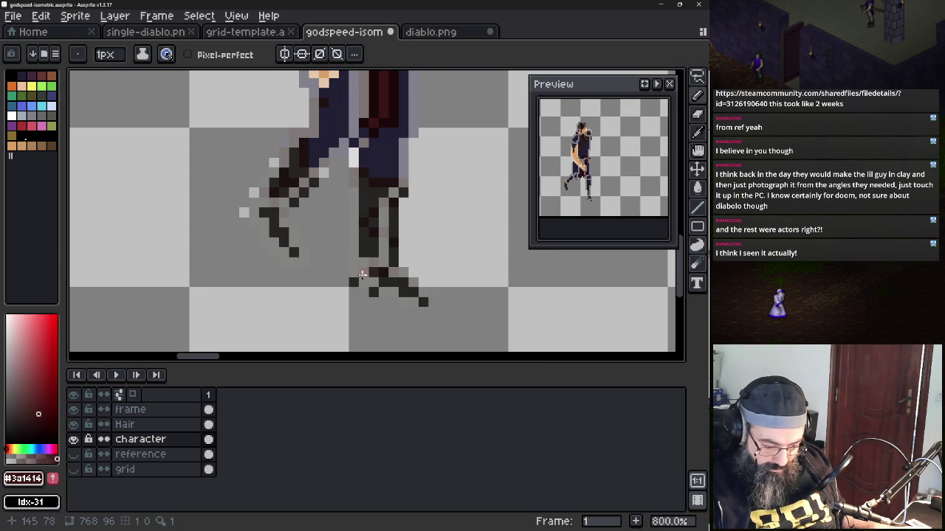
pyautogui.press('e')
pyautogui.moveTo(393, 209)
pyautogui.mouseDown()
pyautogui.moveTo(393, 263)
pyautogui.moveTo(404, 194)
pyautogui.mouseUp()
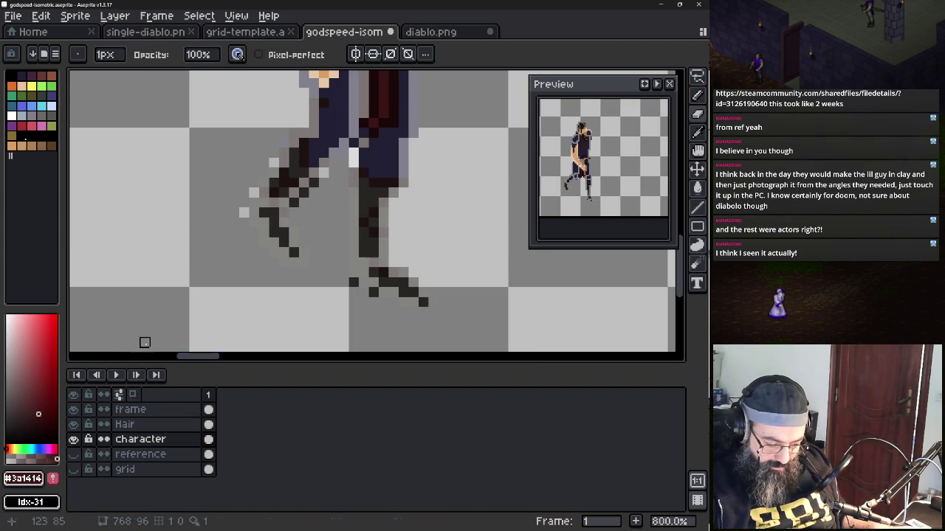
pyautogui.hotkey('ctrl', 'z')
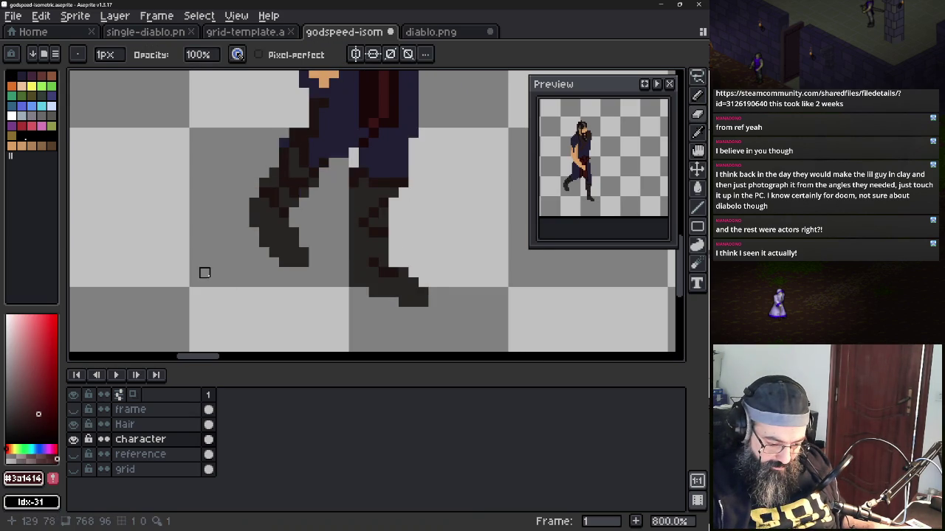
# Flash the frame layer on and off to compare, framing the character's legs
pyautogui.scroll(-4, 204, 273)
pyautogui.scroll(-2, 221, 225)
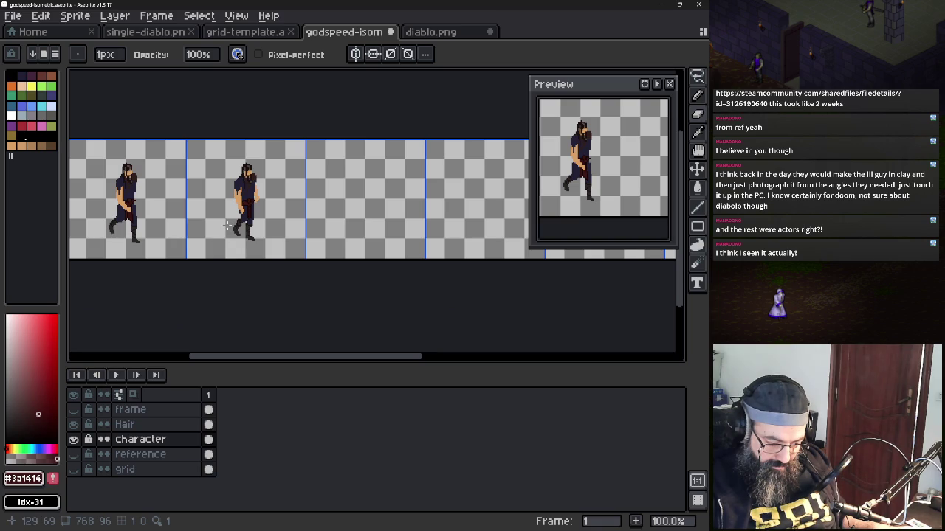
pyautogui.moveTo(236, 227)
pyautogui.mouseDown()
pyautogui.moveTo(312, 213)
pyautogui.moveTo(486, 254)
pyautogui.mouseUp()
pyautogui.scroll(1, 316, 239)
pyautogui.scroll(2, 305, 234)
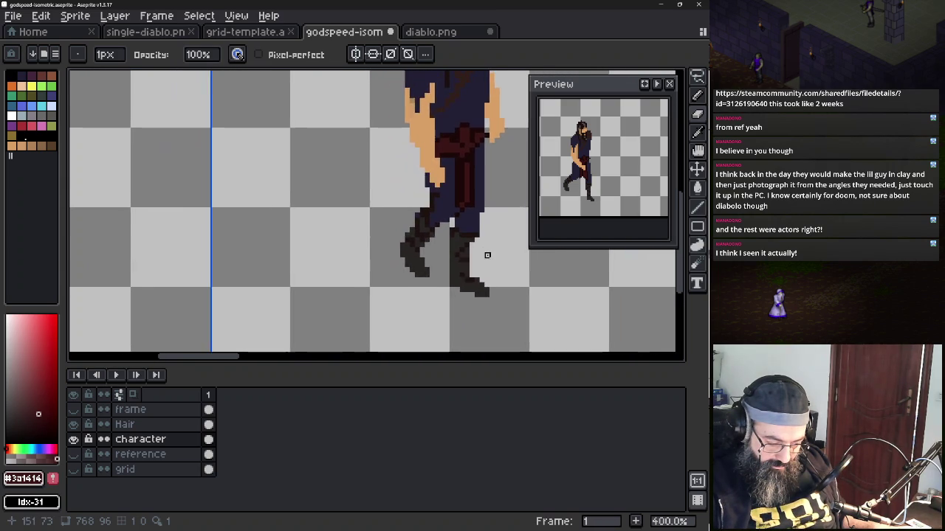
pyautogui.scroll(-1, 481, 255)
pyautogui.scroll(1, 399, 261)
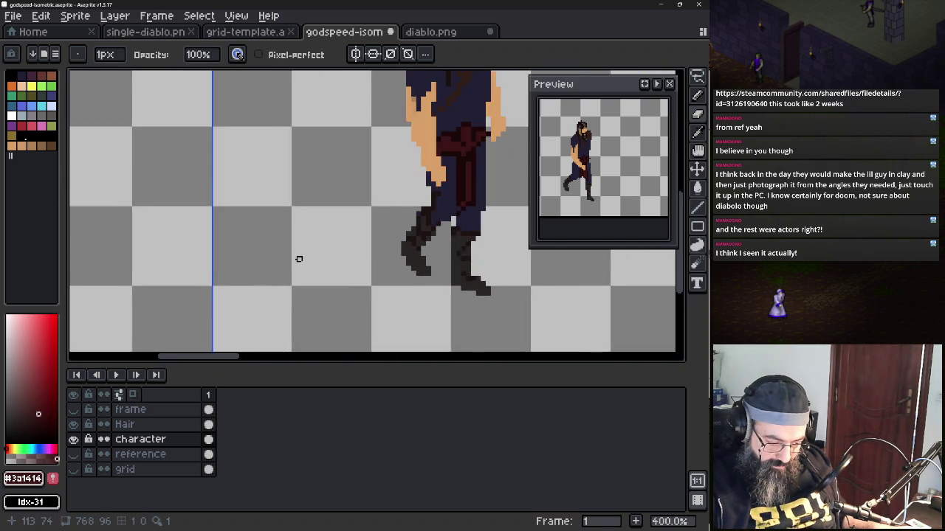
pyautogui.scroll(-1, 229, 321)
pyautogui.click(76, 415)
pyautogui.click(74, 410)
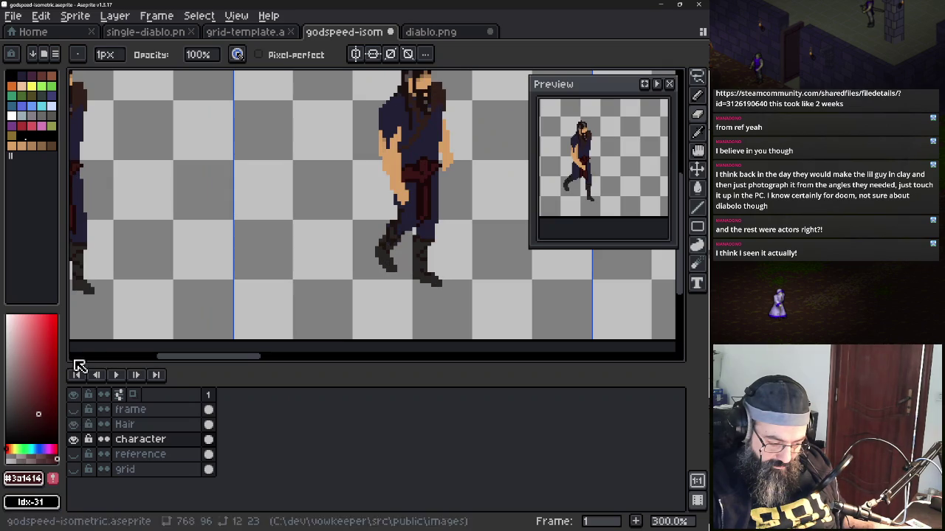
pyautogui.moveTo(100, 284); pyautogui.dragTo(233, 268)
pyautogui.scroll(1, 233, 266)
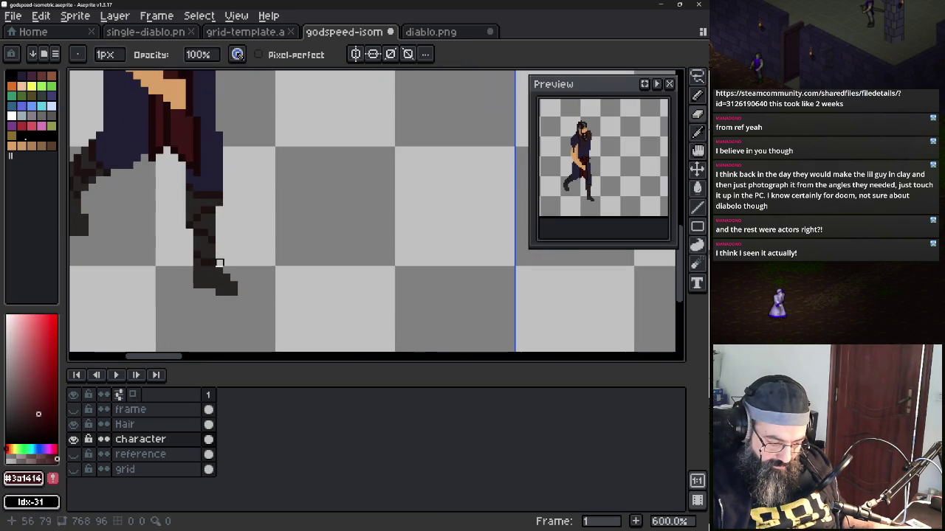
pyautogui.scroll(1, 231, 253)
pyautogui.scroll(1, 224, 244)
# Paint dark grey #272524 along the lower leg and a near-black #1c1310 pixel at its top
pyautogui.press('i')
pyautogui.click(305, 225)
pyautogui.press('b')
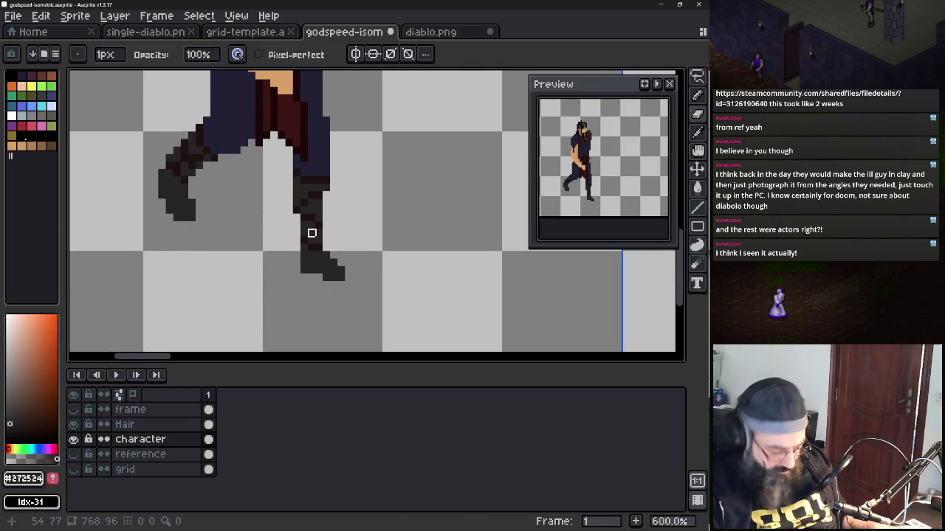
pyautogui.moveTo(296, 223); pyautogui.dragTo(296, 236)
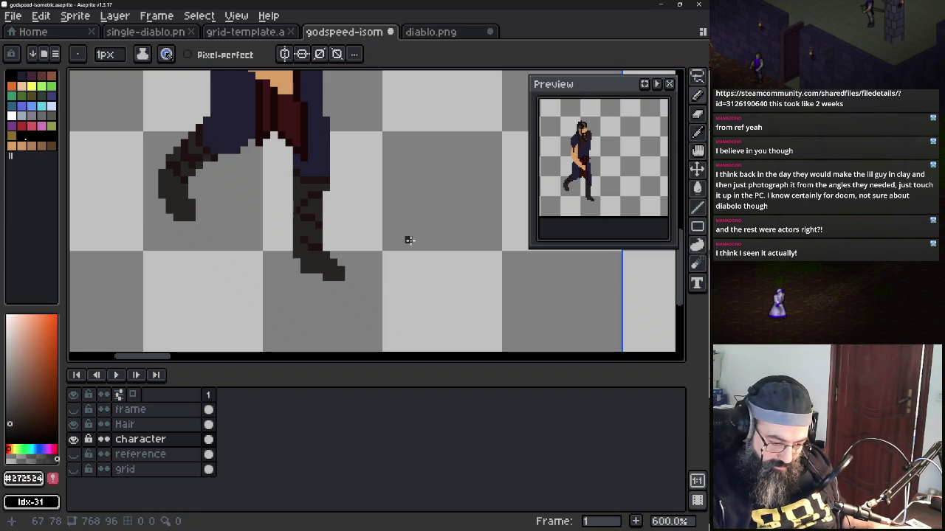
pyautogui.keyDown('alt'); pyautogui.click(326, 194); pyautogui.keyUp('alt')
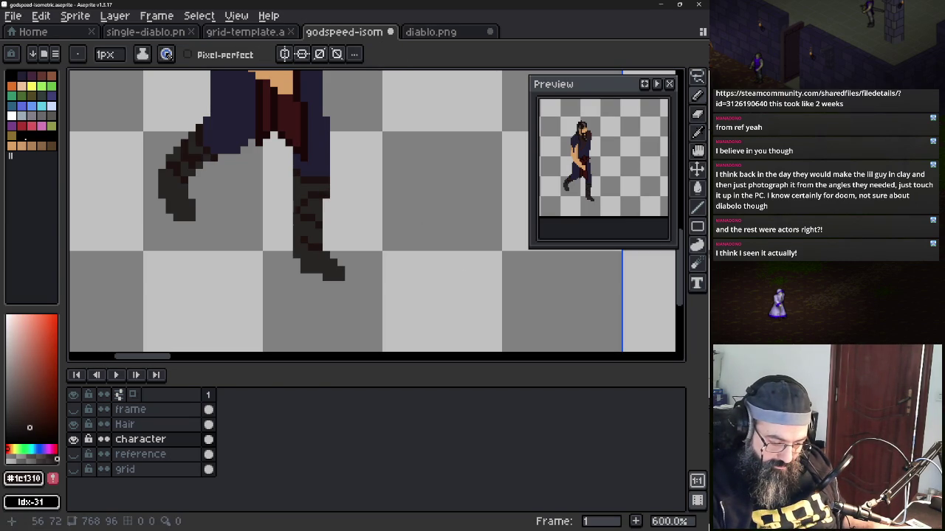
pyautogui.click(296, 180)
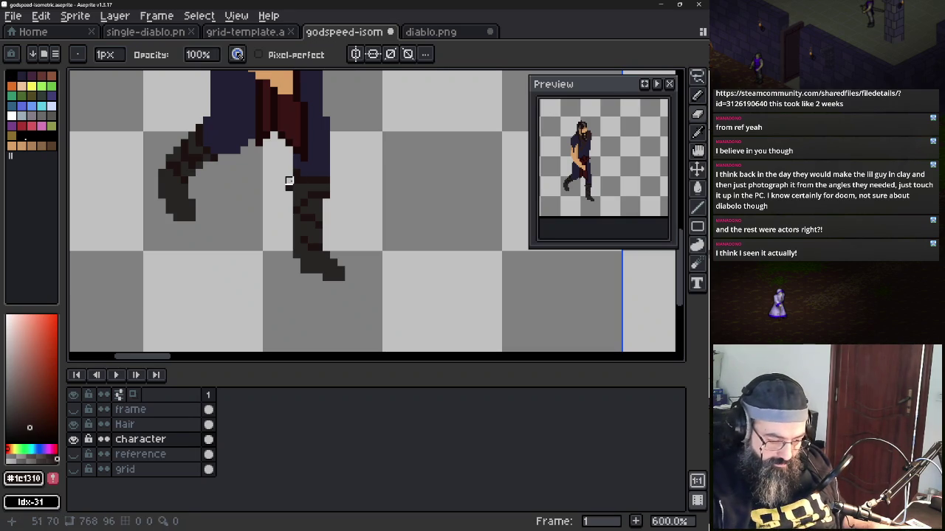
pyautogui.scroll(-2, 317, 230)
pyautogui.scroll(-1, 318, 230)
pyautogui.hscroll(-3, 383, 256)
pyautogui.moveTo(382, 244)
pyautogui.mouseDown()
pyautogui.moveTo(301, 249)
pyautogui.moveTo(439, 289)
pyautogui.mouseUp()
pyautogui.hscroll(2, 332, 248)
pyautogui.hscroll(2, 288, 255)
pyautogui.scroll(-1, 279, 257)
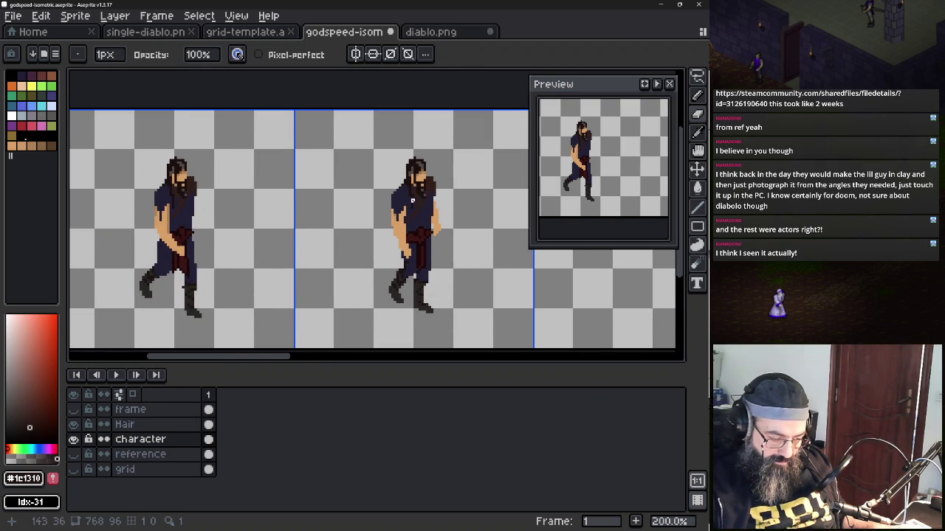
# Zoom in and out to review the leg shading on both walking frames
pyautogui.scroll(1, 413, 189)
pyautogui.scroll(1, 348, 204)
pyautogui.scroll(-2, 307, 207)
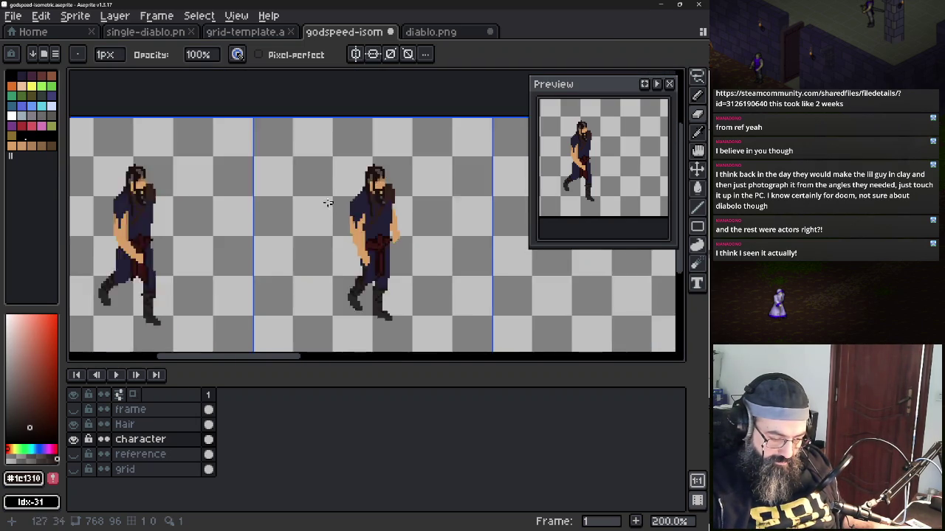
pyautogui.scroll(-1, 307, 206)
pyautogui.scroll(1, 307, 207)
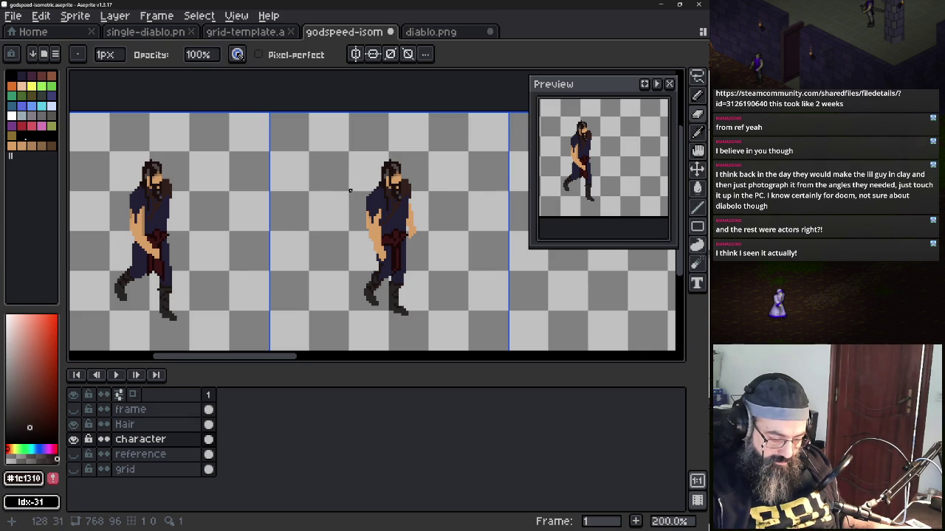
pyautogui.scroll(-1, 354, 194)
pyautogui.scroll(2, 386, 198)
pyautogui.scroll(1, 377, 207)
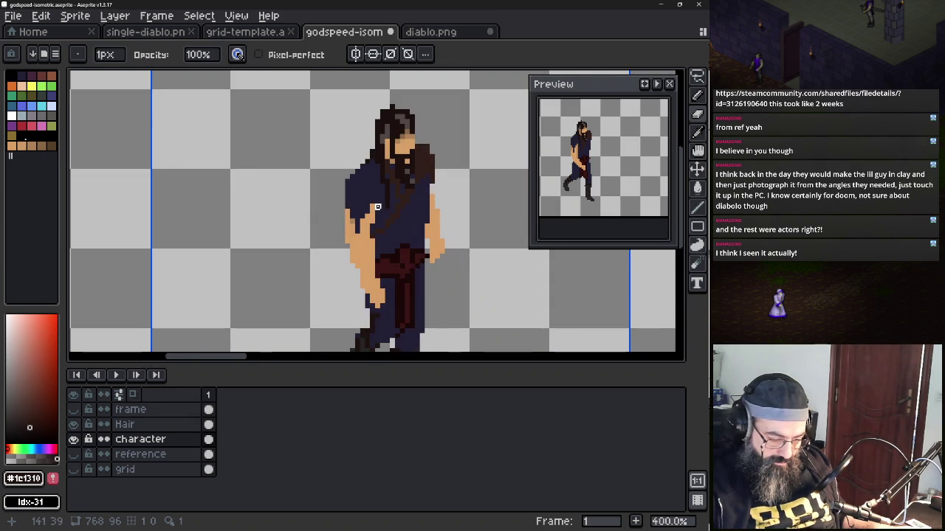
pyautogui.scroll(-1, 376, 208)
pyautogui.scroll(-1, 375, 210)
pyautogui.scroll(1, 374, 211)
pyautogui.scroll(-1, 378, 212)
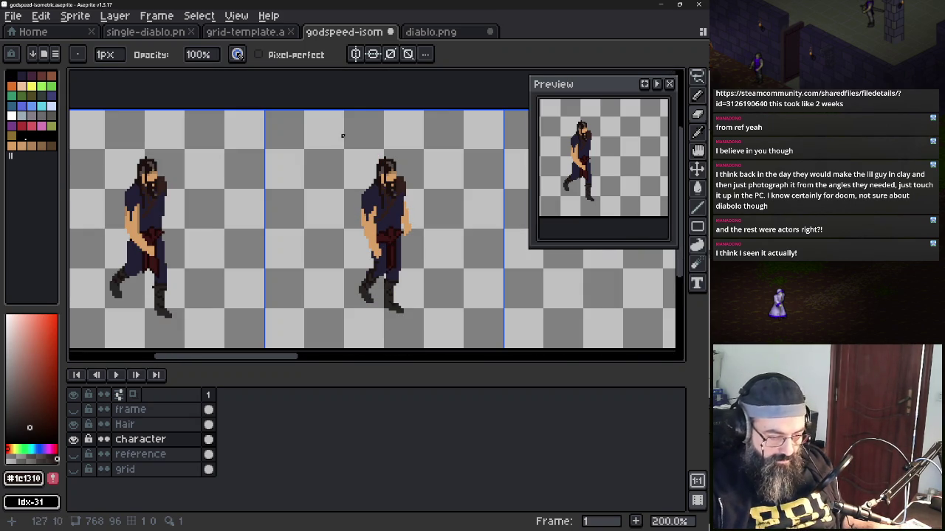
# Save godspeed-isometric.aseprite and switch back to the Pencil
pyautogui.hotkey('ctrl', 's')
pyautogui.press('v')
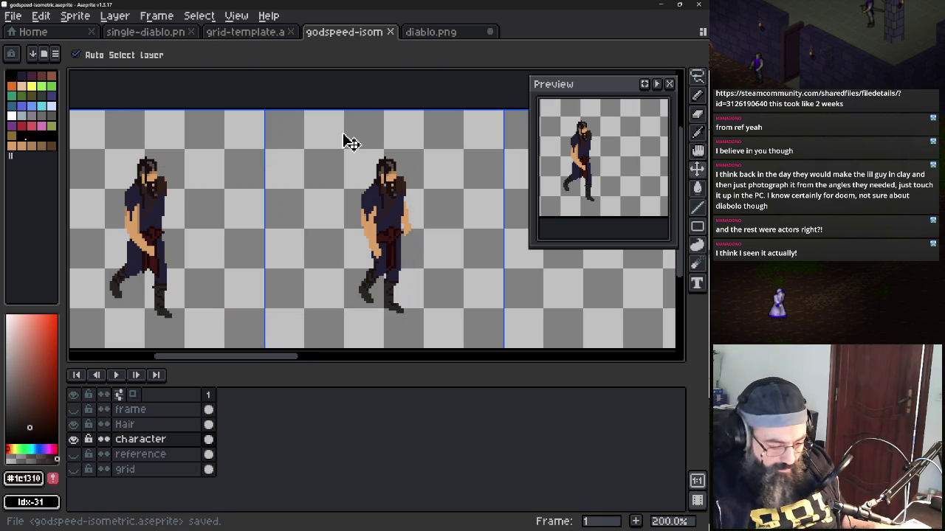
pyautogui.press('b')
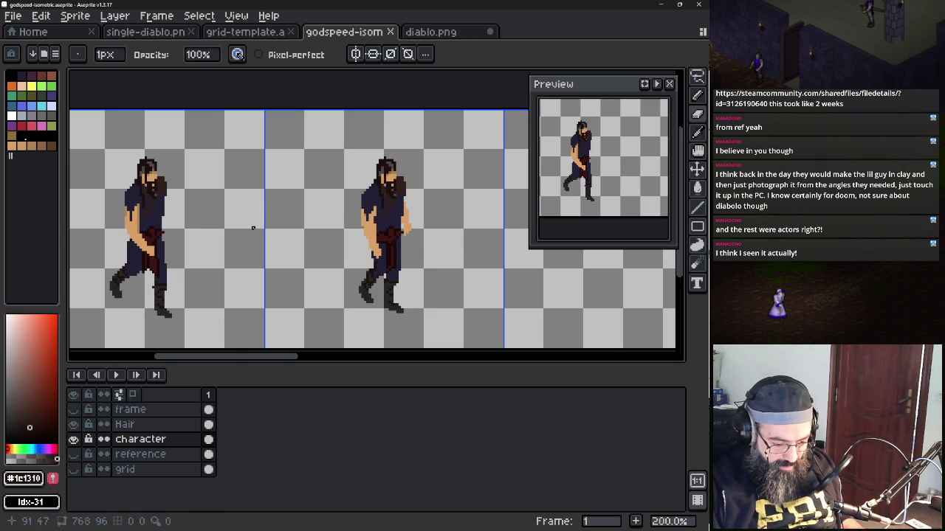
# Frame the whole sprite strip, flash the frame layer on and off, and unhide the Hair layer
pyautogui.scroll(-1, 254, 228)
pyautogui.moveTo(309, 244)
pyautogui.mouseDown()
pyautogui.moveTo(70, 264)
pyautogui.moveTo(185, 277)
pyautogui.mouseUp()
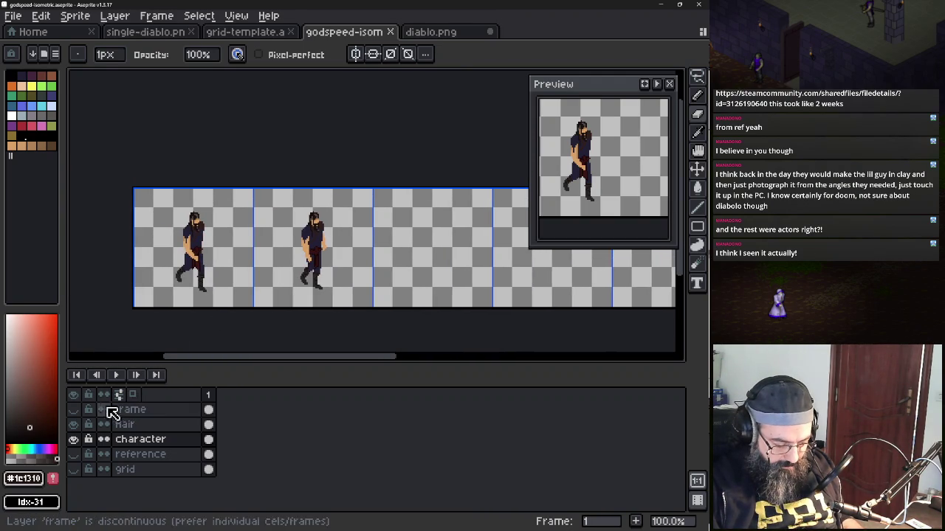
pyautogui.click(74, 410)
pyautogui.click(74, 410)
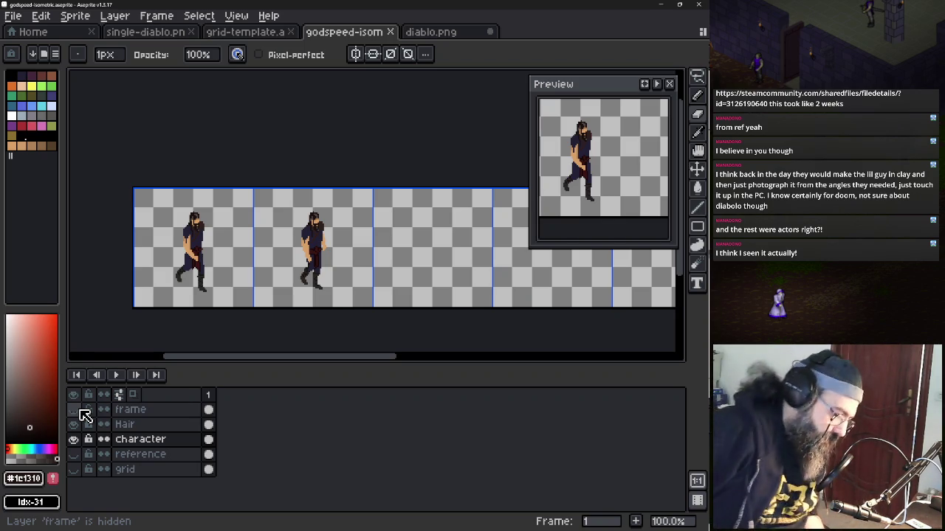
pyautogui.click(73, 424)
pyautogui.moveTo(339, 212)
pyautogui.mouseDown()
pyautogui.moveTo(291, 209)
pyautogui.moveTo(303, 197)
pyautogui.mouseUp()
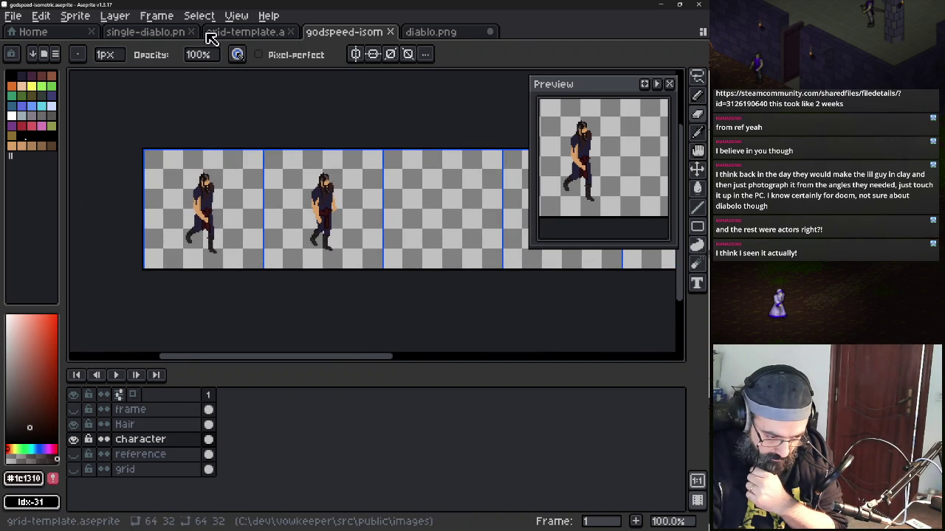
# Reopen godspeed2.png from the start page and dock it in a pane beside the walking sprites
pyautogui.click(41, 34)
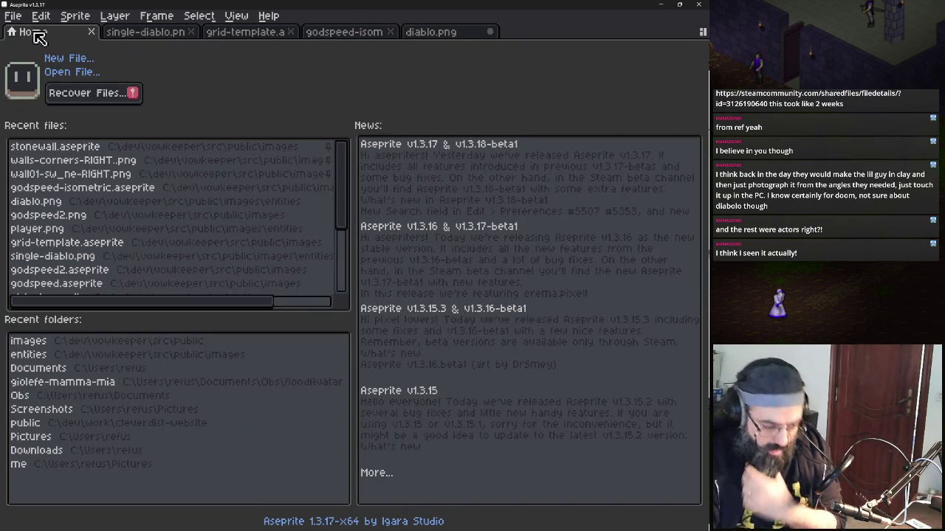
pyautogui.click(110, 215)
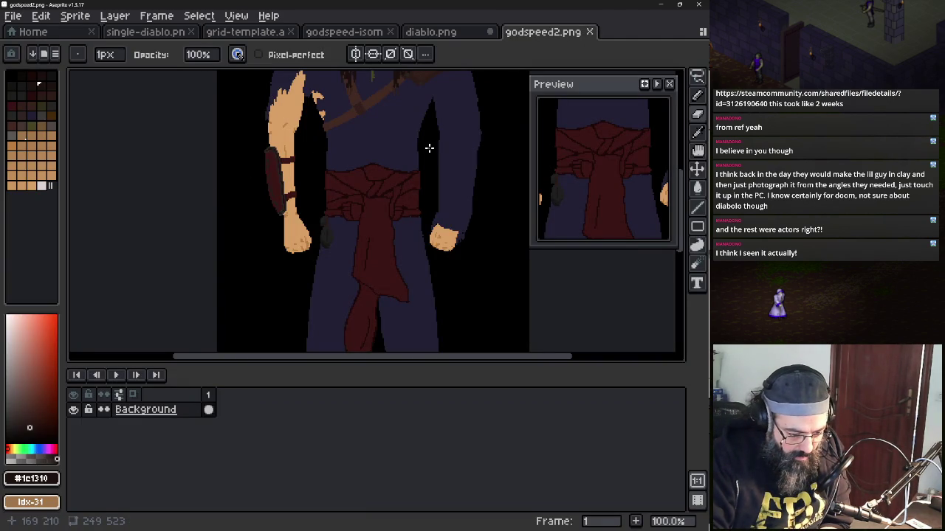
pyautogui.moveTo(412, 148); pyautogui.dragTo(433, 263)
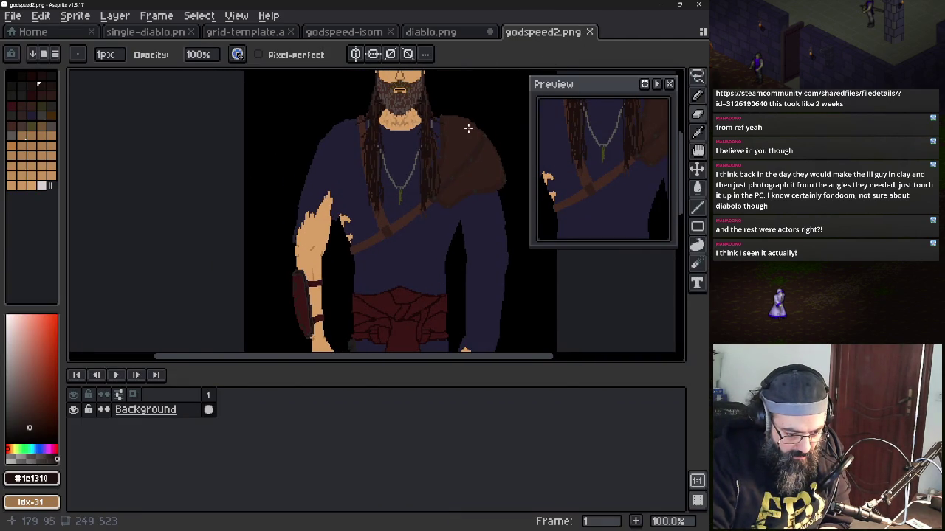
pyautogui.moveTo(468, 128); pyautogui.dragTo(434, 184)
pyautogui.scroll(-1, 435, 186)
pyautogui.scroll(1, 435, 185)
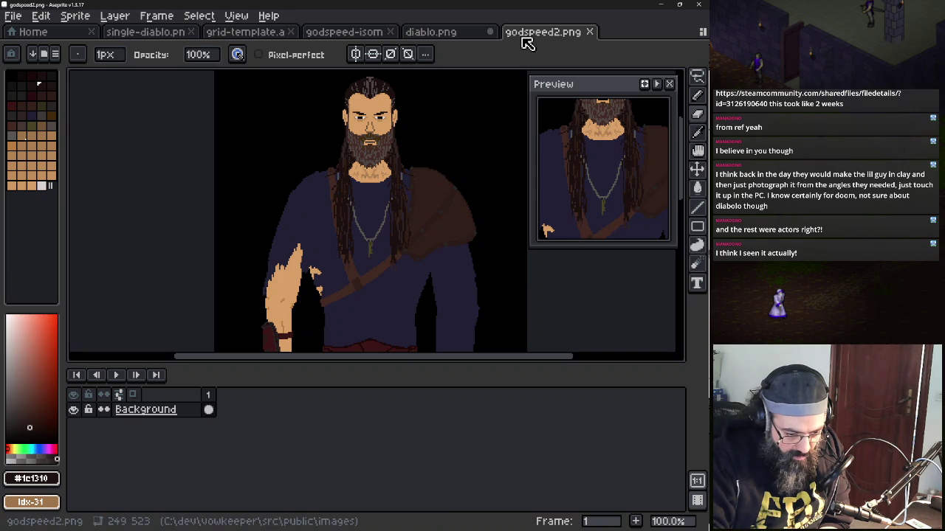
pyautogui.moveTo(533, 43)
pyautogui.mouseDown()
pyautogui.moveTo(677, 280)
pyautogui.moveTo(664, 270)
pyautogui.mouseUp()
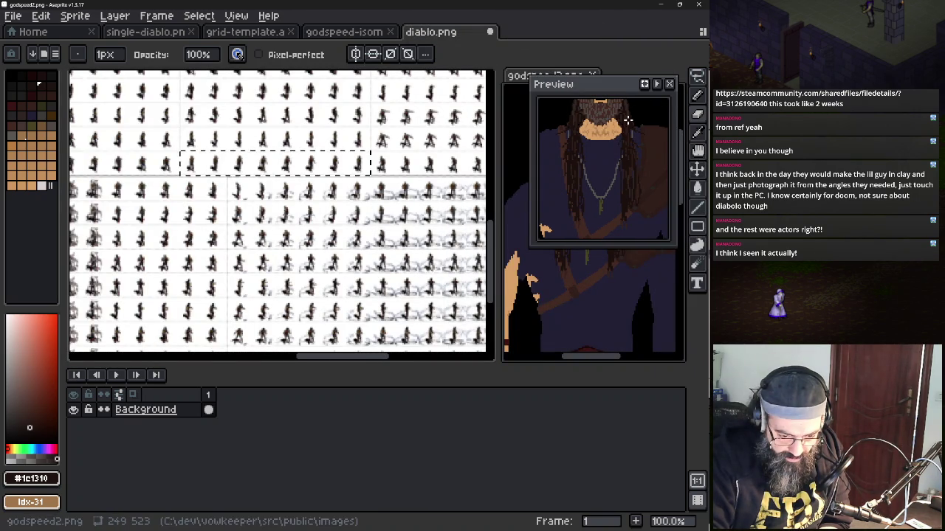
pyautogui.click(372, 37)
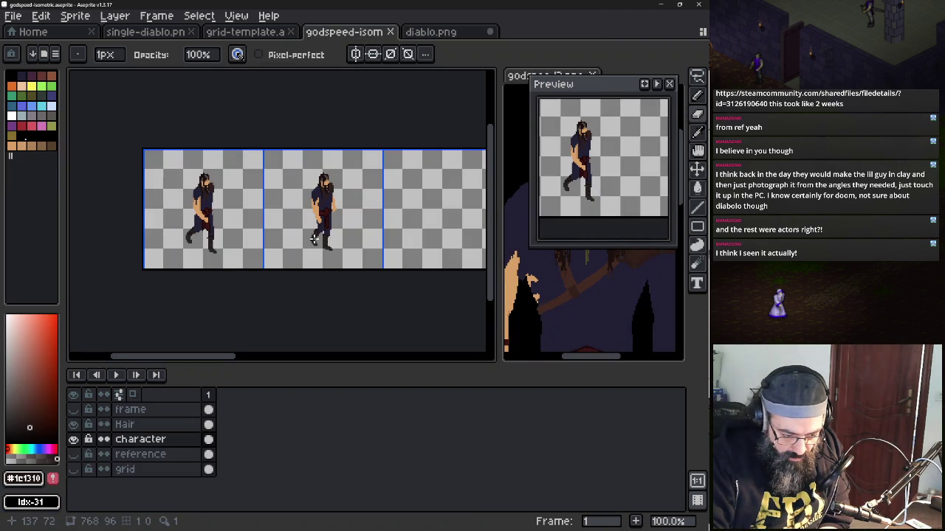
# Move the Preview to the lower left, centre the portrait's face, and pick hair grey #504845
pyautogui.moveTo(316, 236); pyautogui.dragTo(301, 250)
pyautogui.moveTo(606, 94)
pyautogui.mouseDown()
pyautogui.moveTo(196, 99)
pyautogui.moveTo(66, 139)
pyautogui.moveTo(135, 266)
pyautogui.moveTo(100, 315)
pyautogui.mouseUp()
pyautogui.moveTo(544, 177)
pyautogui.mouseDown()
pyautogui.moveTo(572, 212)
pyautogui.moveTo(545, 251)
pyautogui.mouseUp()
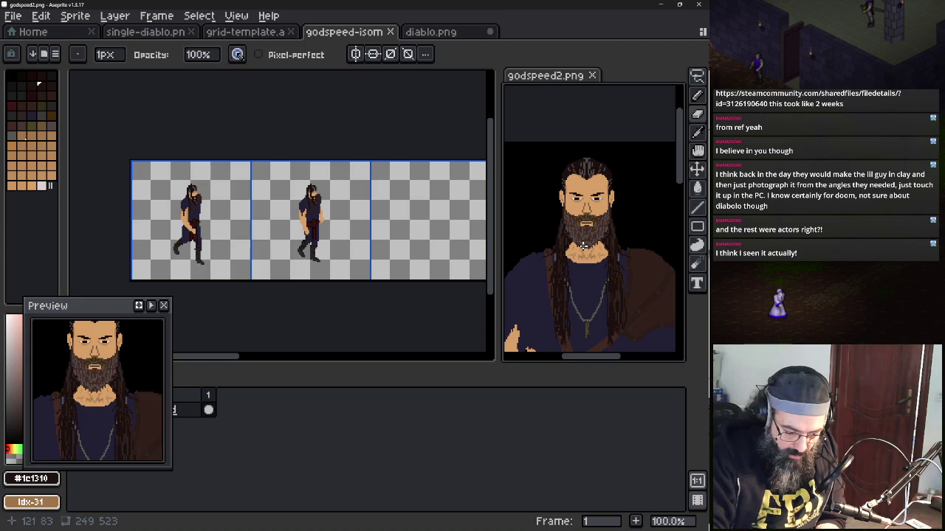
pyautogui.moveTo(582, 246); pyautogui.dragTo(601, 248)
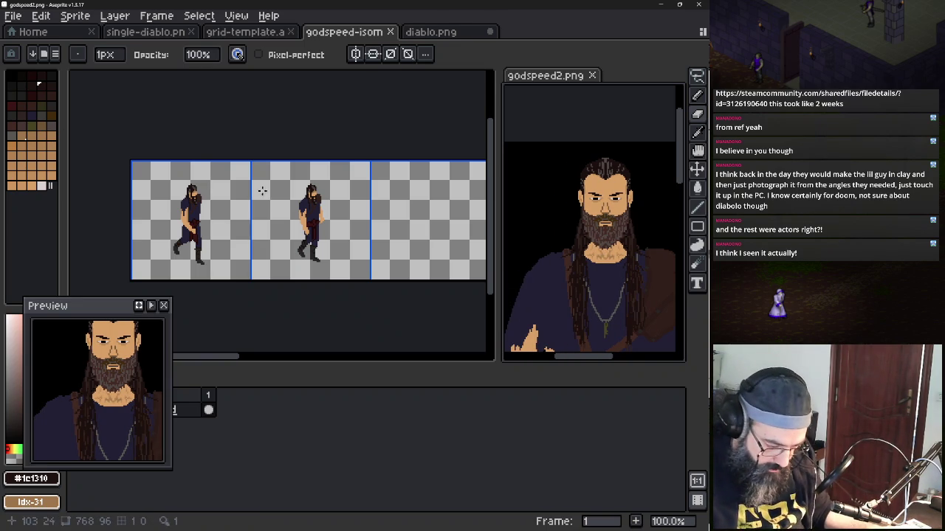
pyautogui.scroll(3, 295, 179)
pyautogui.moveTo(259, 213)
pyautogui.mouseDown()
pyautogui.moveTo(306, 205)
pyautogui.moveTo(282, 191)
pyautogui.mouseUp()
pyautogui.keyDown('alt'); pyautogui.click(189, 188); pyautogui.keyUp('alt')
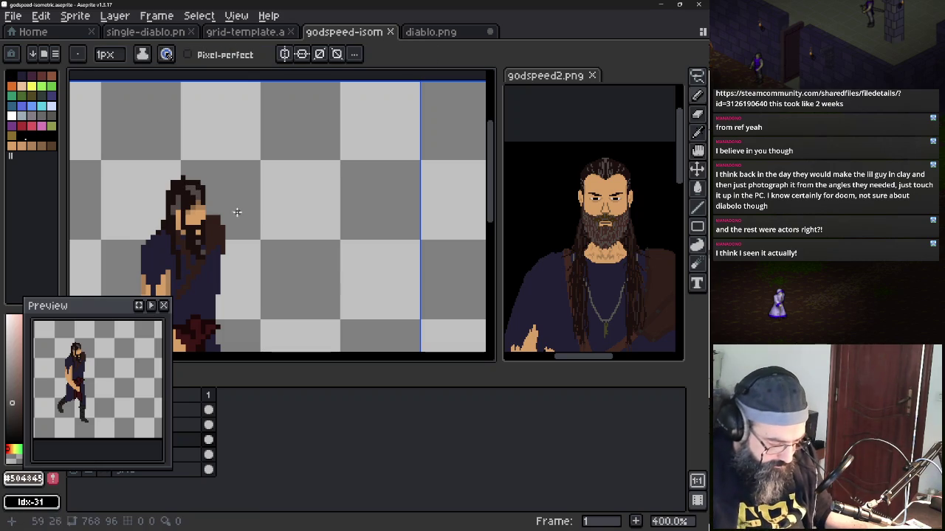
# Pick dark red #3a1414 from the legs, add a leg touch-up pixel, and reposition the Preview
pyautogui.scroll(-2, 225, 210)
pyautogui.moveTo(285, 270)
pyautogui.mouseDown()
pyautogui.moveTo(230, 241)
pyautogui.moveTo(246, 243)
pyautogui.moveTo(199, 207)
pyautogui.mouseUp()
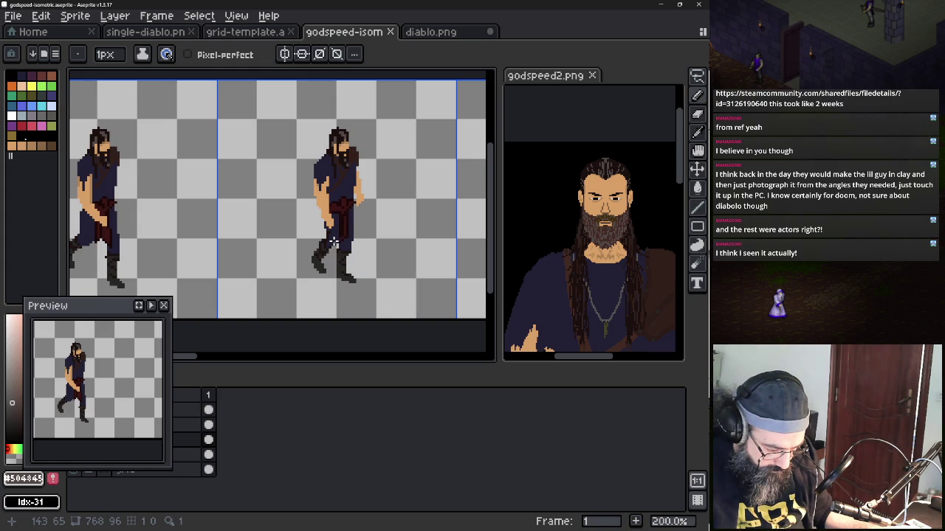
pyautogui.scroll(1, 334, 242)
pyautogui.scroll(3, 334, 242)
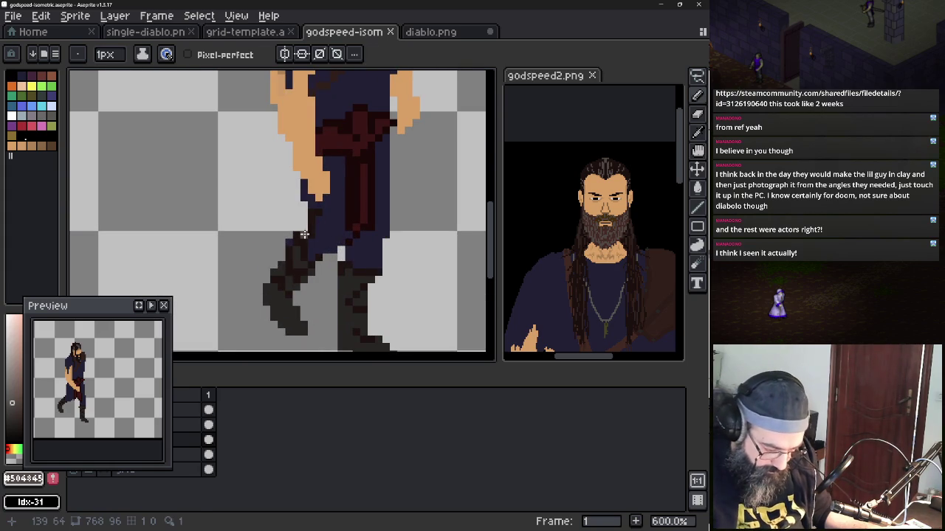
pyautogui.keyDown('alt'); pyautogui.click(309, 225); pyautogui.keyUp('alt')
pyautogui.moveTo(119, 312)
pyautogui.mouseDown()
pyautogui.moveTo(115, 259)
pyautogui.moveTo(126, 211)
pyautogui.mouseUp()
pyautogui.click(308, 225)
pyautogui.click(39, 414)
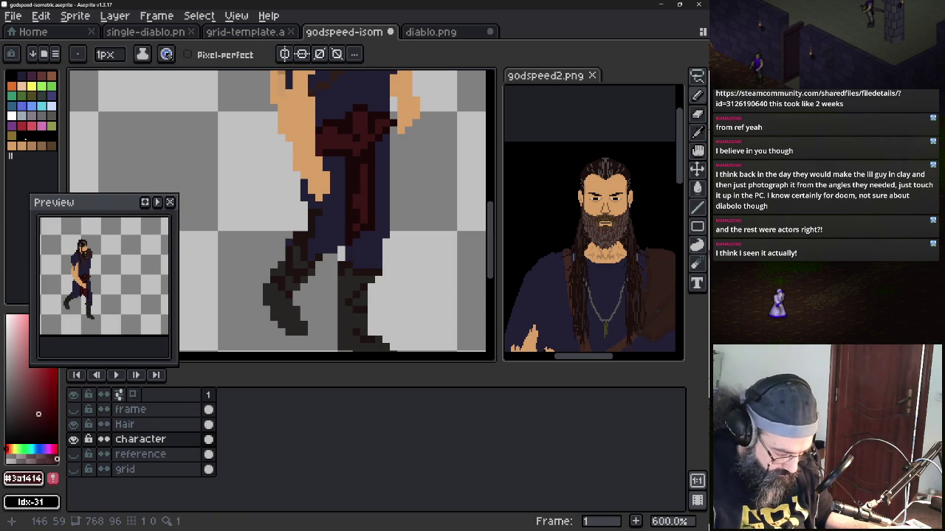
pyautogui.moveTo(152, 275)
pyautogui.mouseDown()
pyautogui.moveTo(40, 262)
pyautogui.moveTo(164, 285)
pyautogui.moveTo(75, 283)
pyautogui.moveTo(164, 271)
pyautogui.moveTo(165, 255)
pyautogui.moveTo(94, 264)
pyautogui.mouseUp()
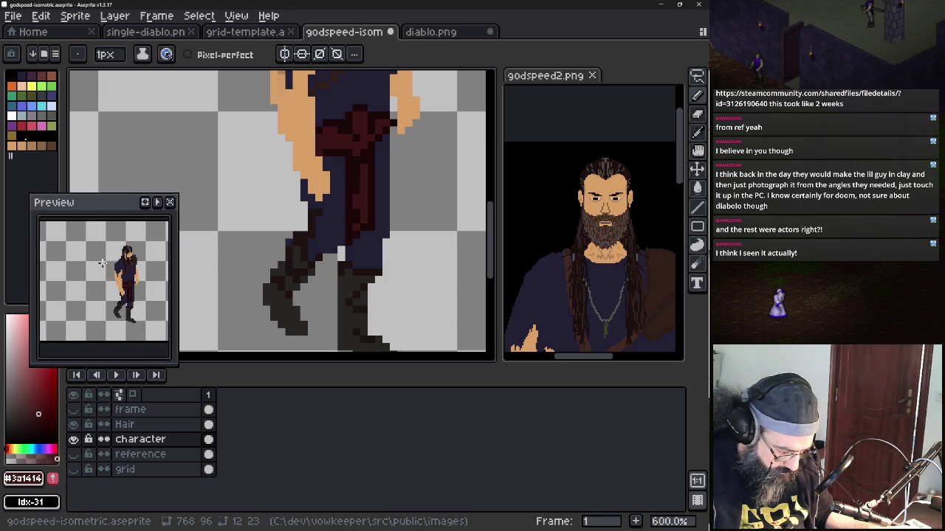
# Bring the portrait's arm and torso into view and zoom the sprite to 600%
pyautogui.click(554, 280)
pyautogui.scroll(1, 554, 280)
pyautogui.scroll(-3, 373, 230)
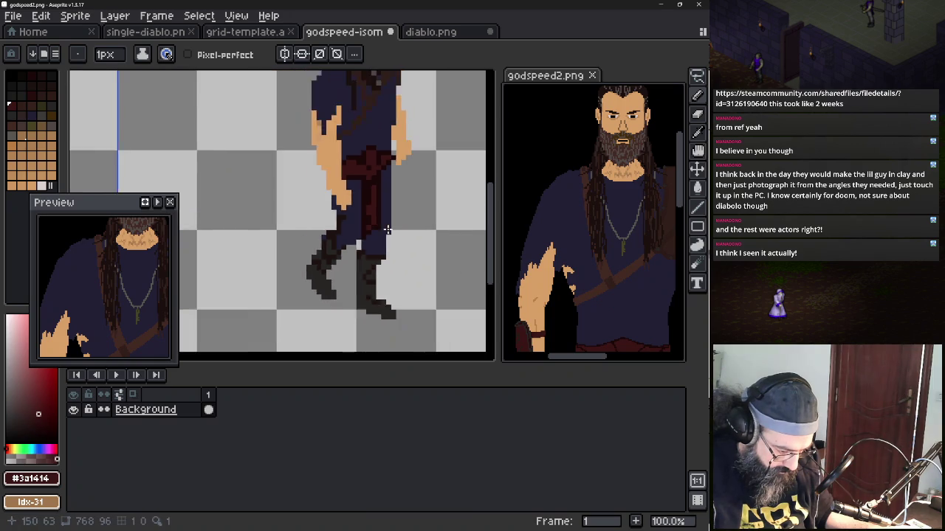
pyautogui.scroll(-2, 373, 230)
pyautogui.scroll(-2, 372, 230)
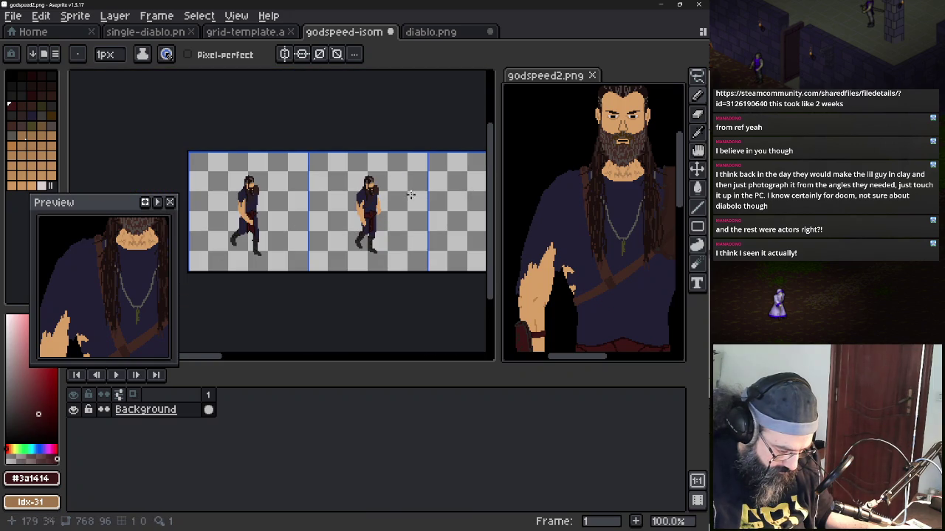
pyautogui.click(385, 216)
pyautogui.moveTo(364, 222); pyautogui.dragTo(349, 237)
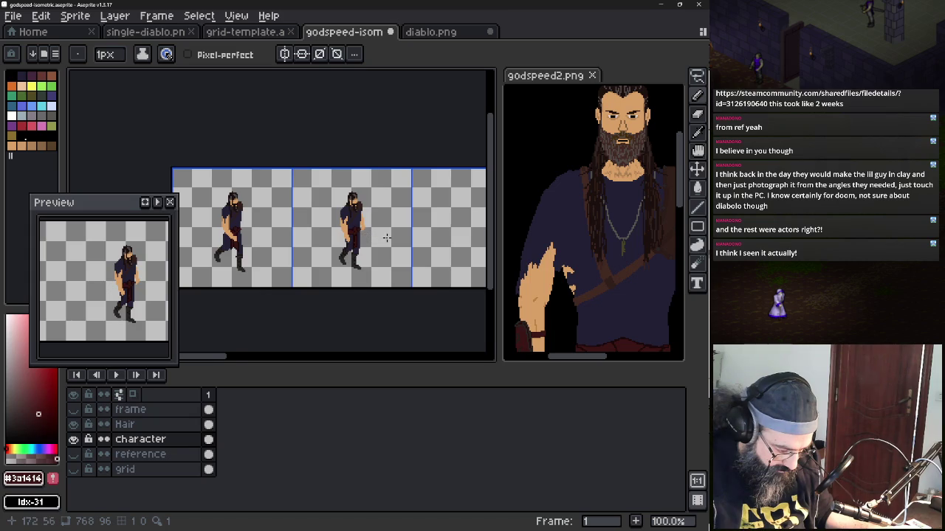
pyautogui.moveTo(386, 237); pyautogui.dragTo(323, 237)
pyautogui.click(516, 259)
pyautogui.scroll(2, 516, 259)
pyautogui.moveTo(554, 154); pyautogui.dragTo(569, 156)
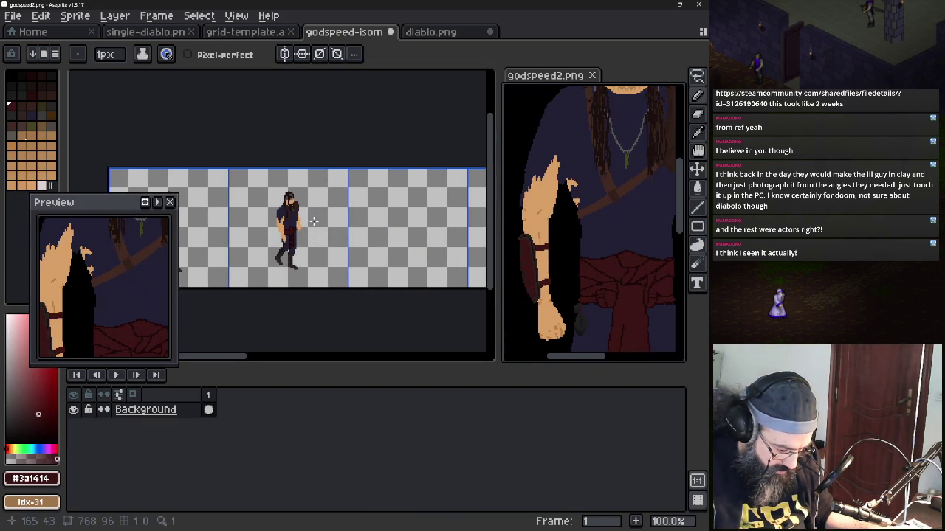
pyautogui.scroll(1, 313, 221)
pyautogui.click(313, 220)
pyautogui.moveTo(341, 237); pyautogui.dragTo(331, 249)
pyautogui.scroll(4, 353, 249)
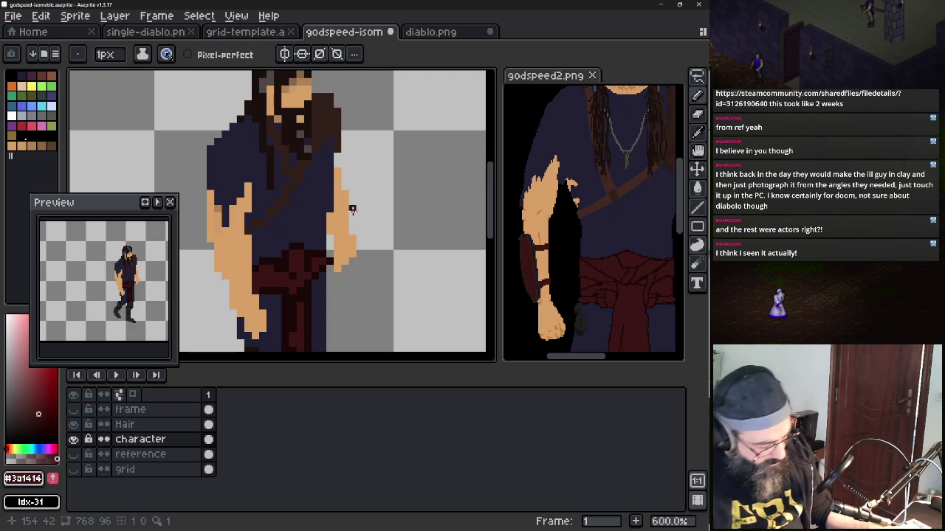
# Compare against the frame overlay and undo two stray pencil strokes near the arm
pyautogui.keyDown('alt'); pyautogui.click(334, 206); pyautogui.keyUp('alt')
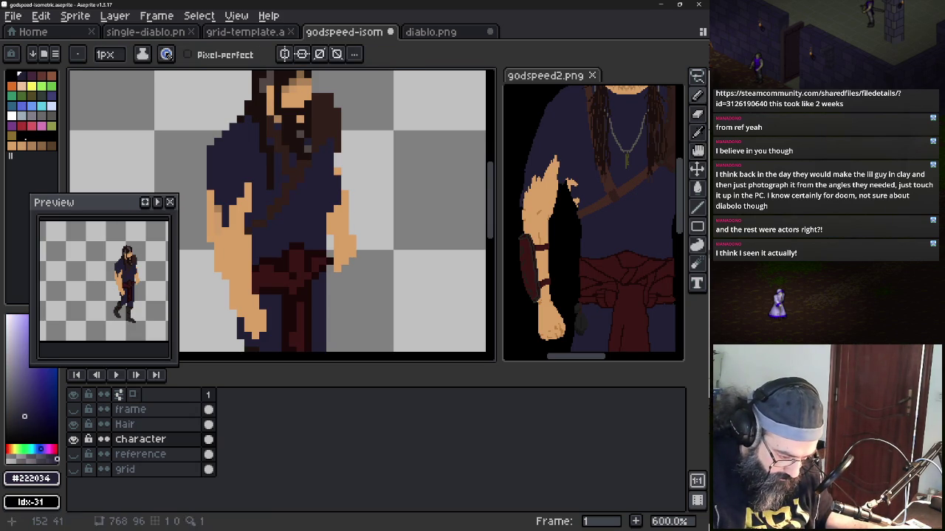
pyautogui.click(73, 410)
pyautogui.click(73, 409)
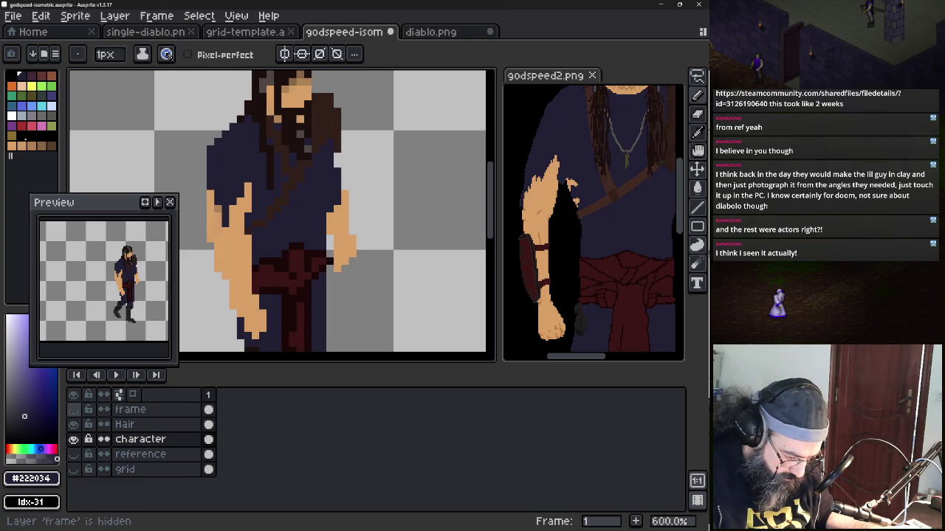
pyautogui.hotkey('ctrl', 'z')
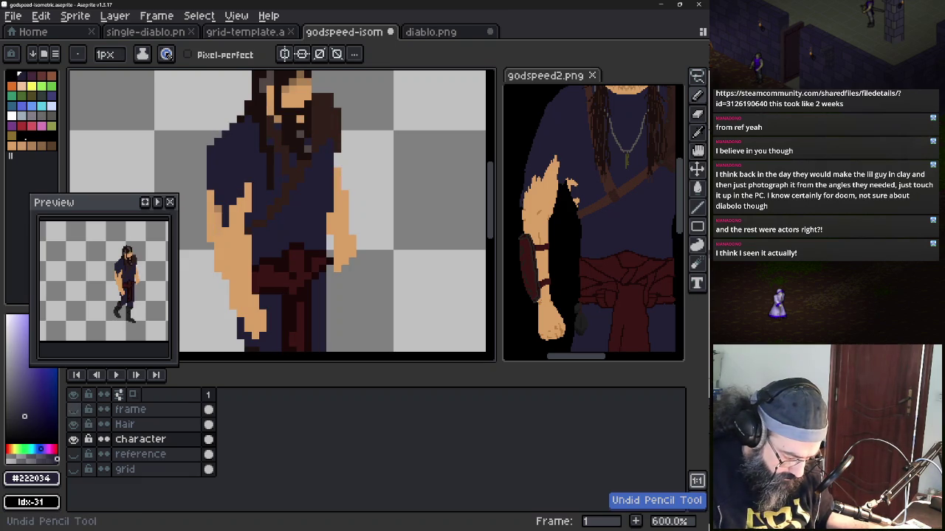
pyautogui.click(73, 410)
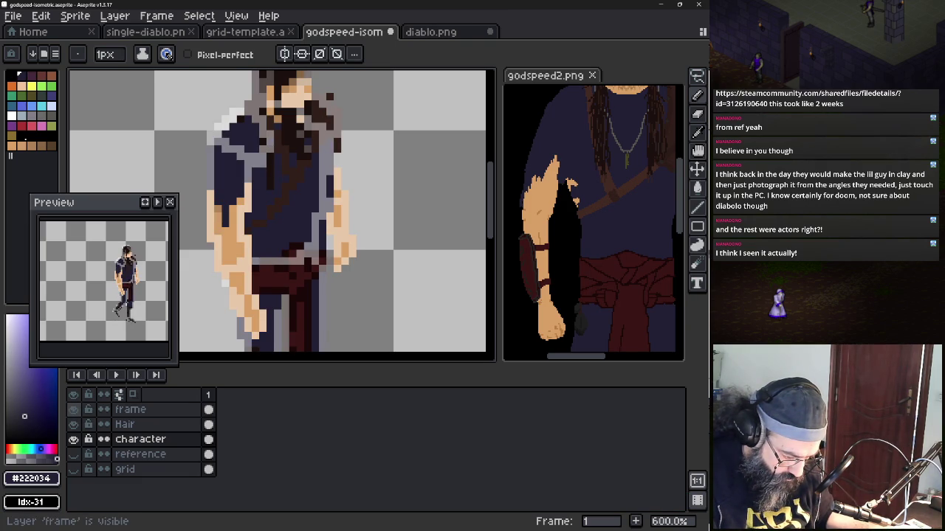
pyautogui.click(73, 410)
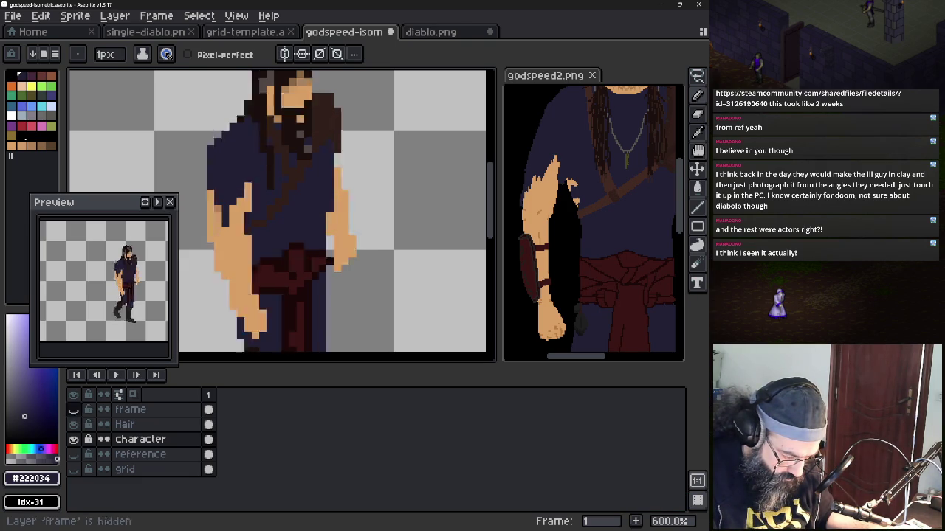
pyautogui.hotkey('ctrl', 'z')
# Paint a column of skin-tone #d9a066 pixels on the arm right of the torso
pyautogui.press('alt')
pyautogui.keyDown('alt'); pyautogui.click(332, 200); pyautogui.keyUp('alt')
pyautogui.moveTo(330, 170); pyautogui.dragTo(330, 217)
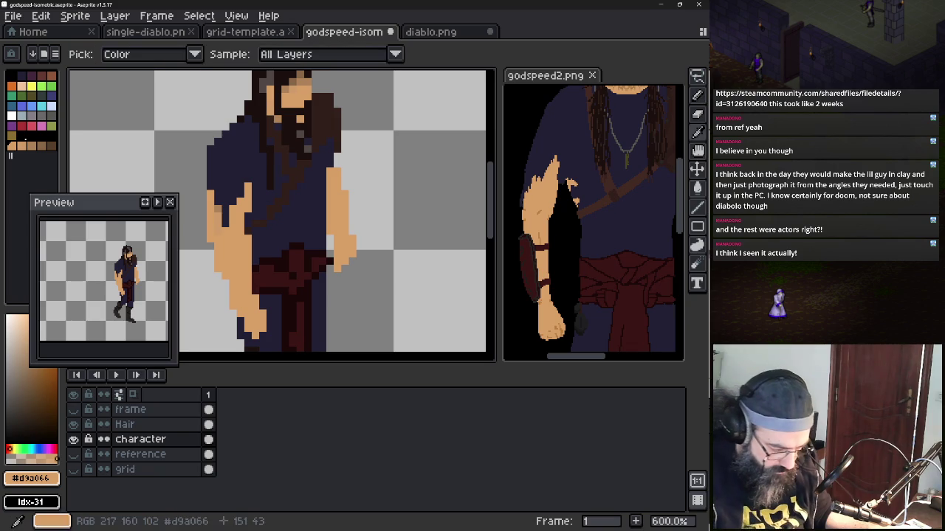
# Sample the shirt's dark navy #222034 and make it both the foreground and background colour
pyautogui.keyDown('alt'); pyautogui.click(230, 132); pyautogui.keyUp('alt')
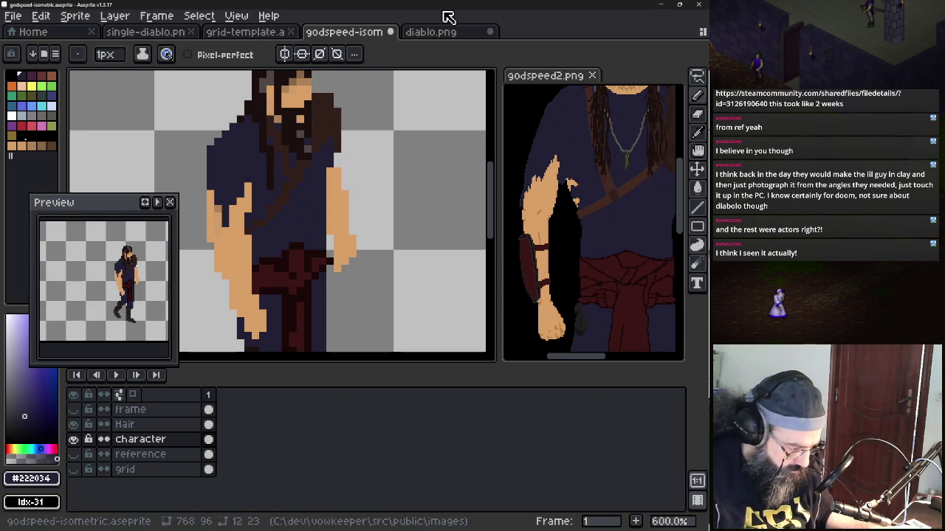
pyautogui.click(31, 78)
pyautogui.click(22, 79)
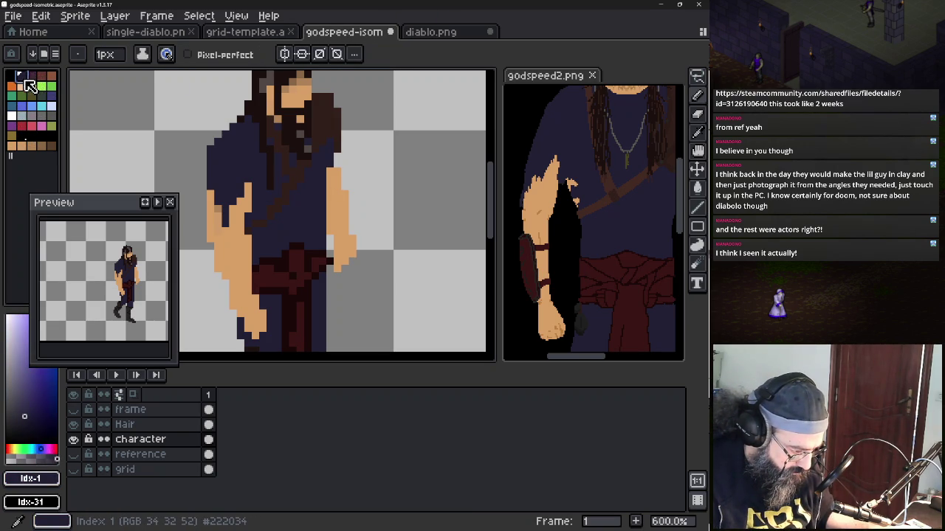
pyautogui.rightClick(22, 79)
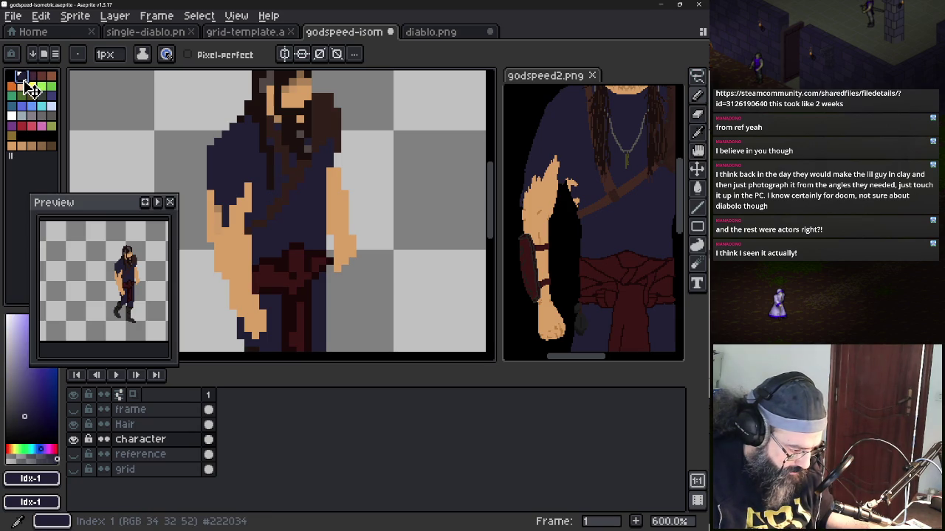
# Drag the #222034 swatch to the end of the palette at index 40
pyautogui.moveTo(25, 80); pyautogui.dragTo(13, 157)
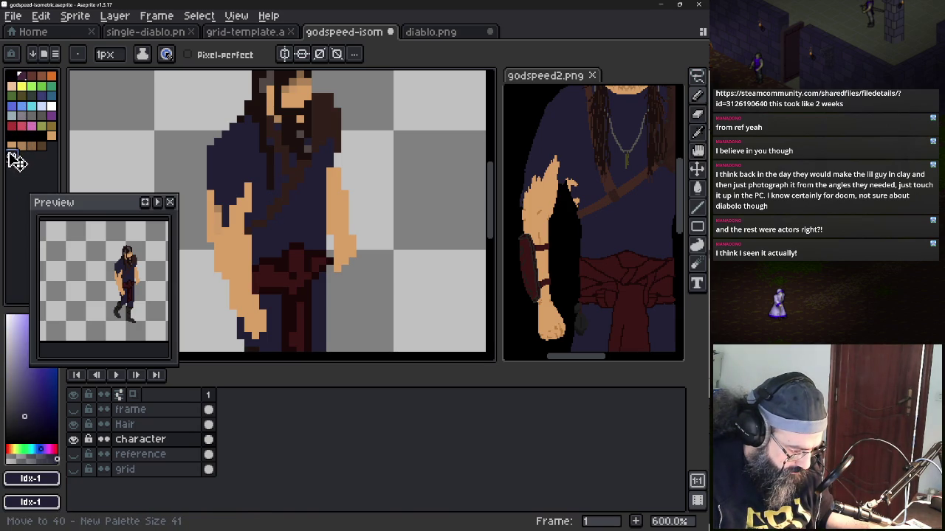
pyautogui.moveTo(27, 172); pyautogui.dragTo(61, 144)
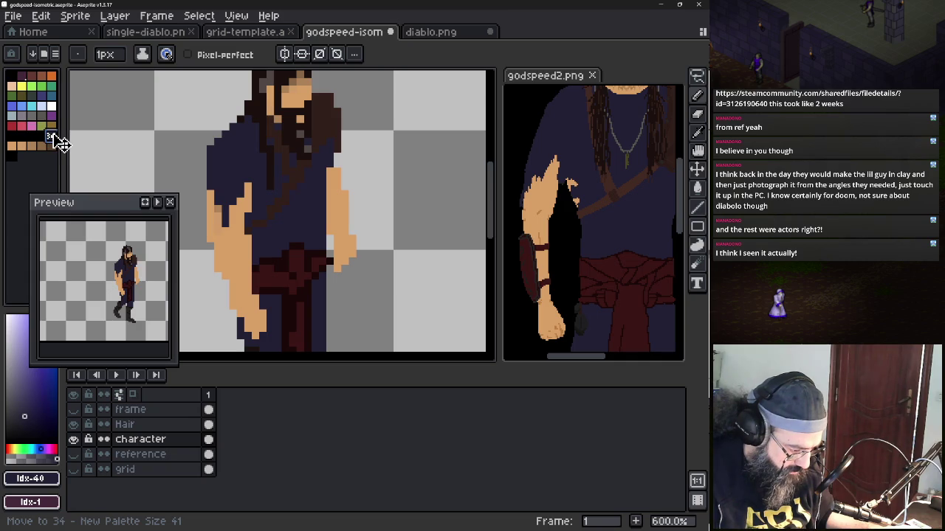
pyautogui.moveTo(54, 143); pyautogui.dragTo(17, 161)
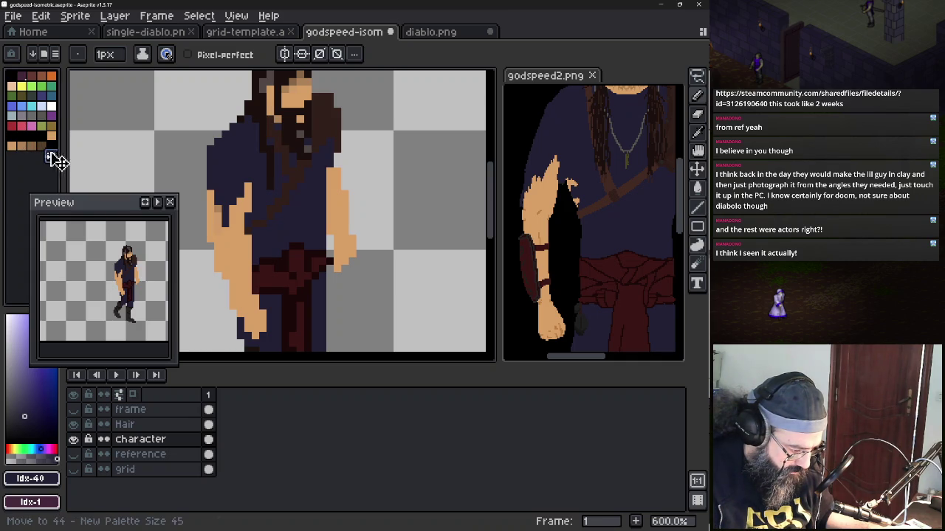
pyautogui.moveTo(15, 155); pyautogui.dragTo(53, 151)
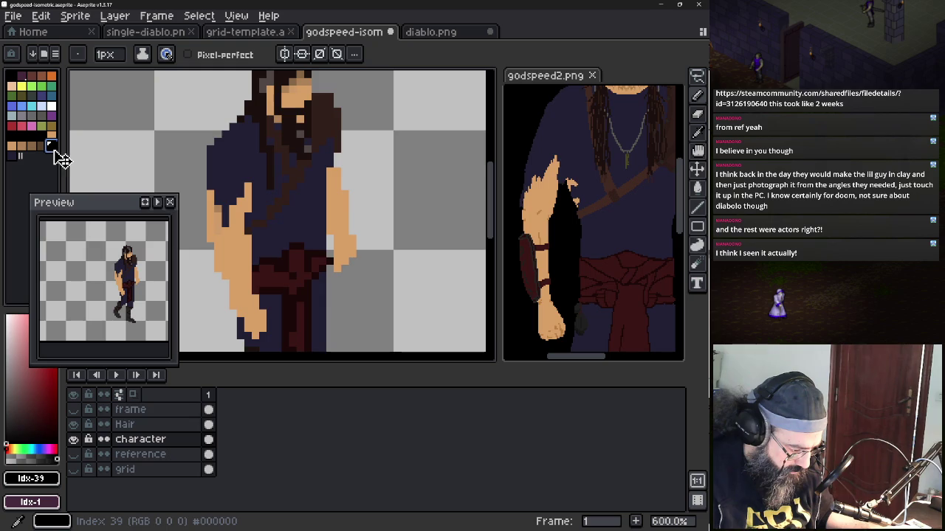
pyautogui.moveTo(59, 157); pyautogui.dragTo(59, 152)
# Check the dark swatches at indices 30 and 32, then pick navy at index 40 as drawing colour
pyautogui.click(15, 139)
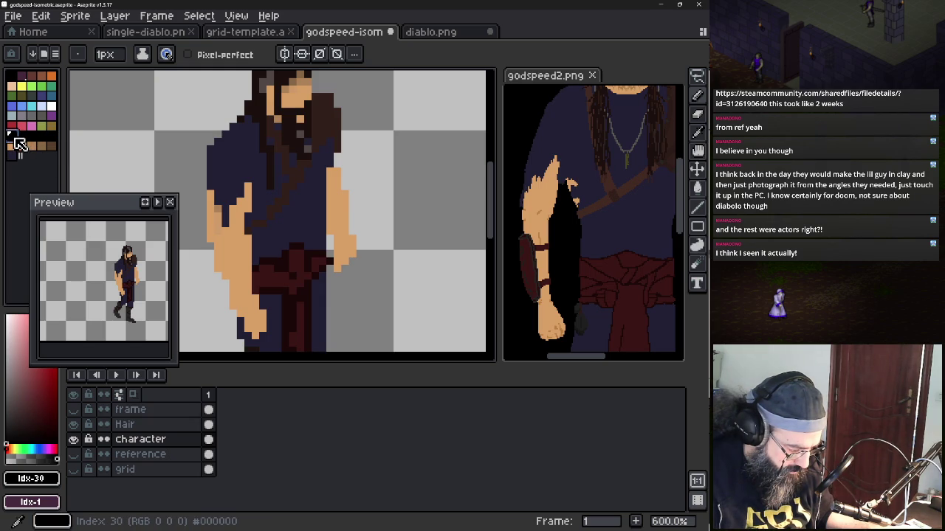
pyautogui.click(34, 137)
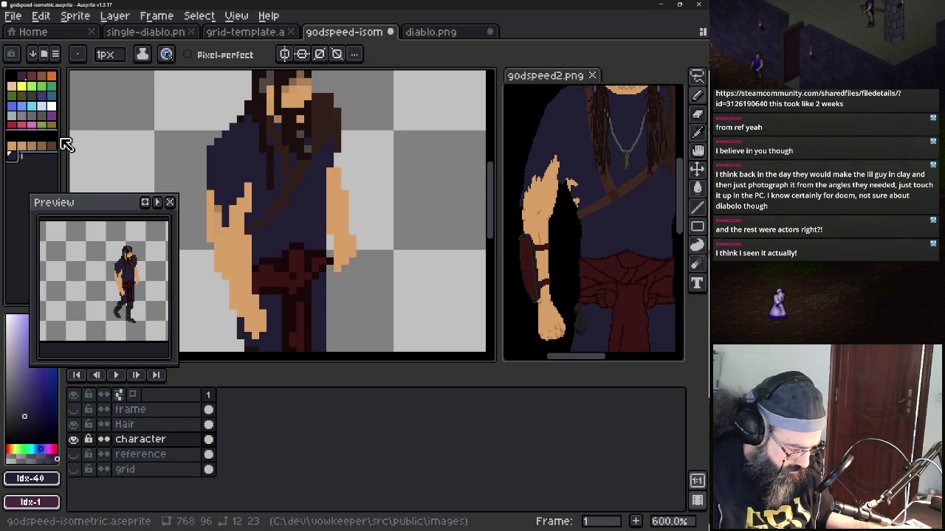
pyautogui.click(12, 136)
pyautogui.click(14, 156)
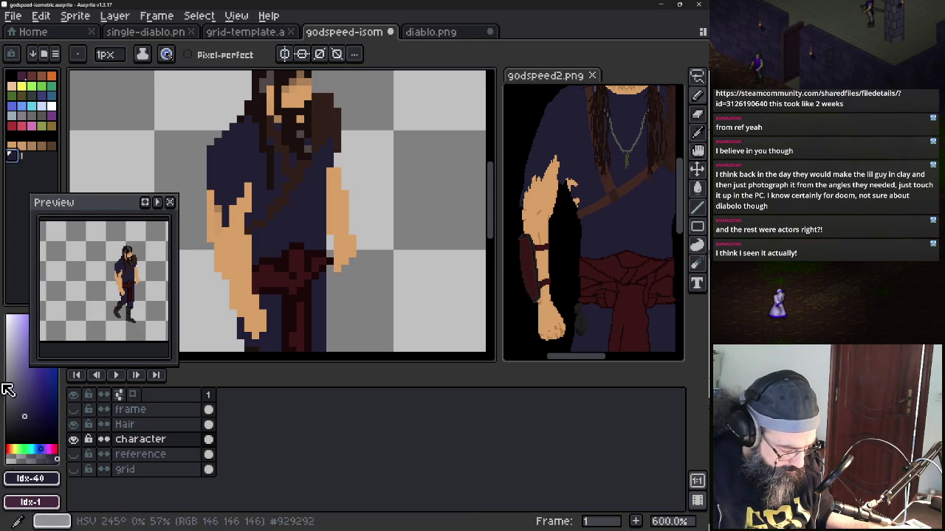
# Lower the drawing colour's HSL lightness from 14 to 10, giving a darker navy 151320
pyautogui.click(44, 480)
pyautogui.click(66, 378)
pyautogui.moveTo(66, 439); pyautogui.dragTo(66, 439)
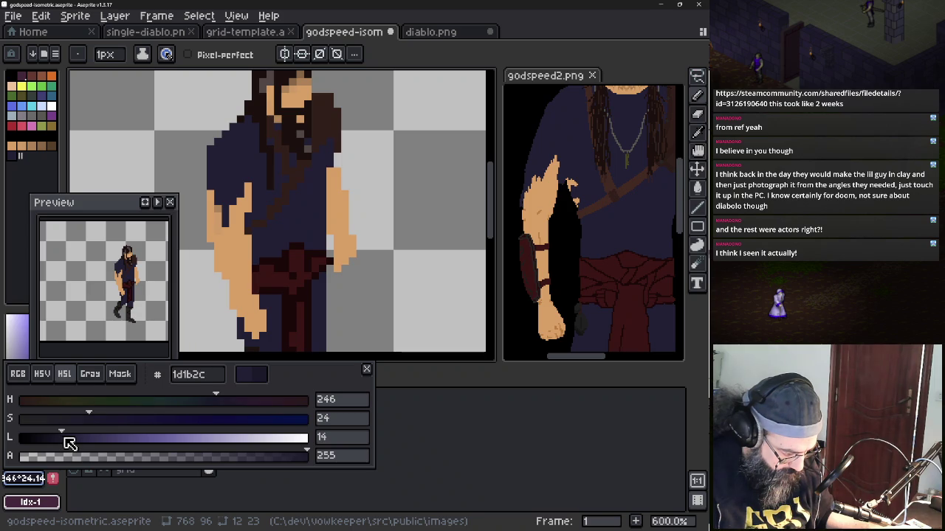
pyautogui.press('Escape')
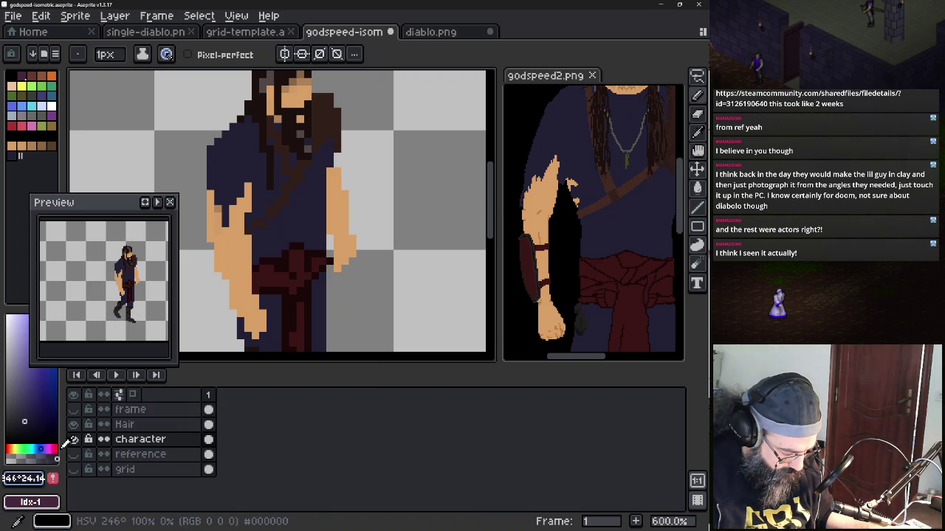
pyautogui.click(52, 480)
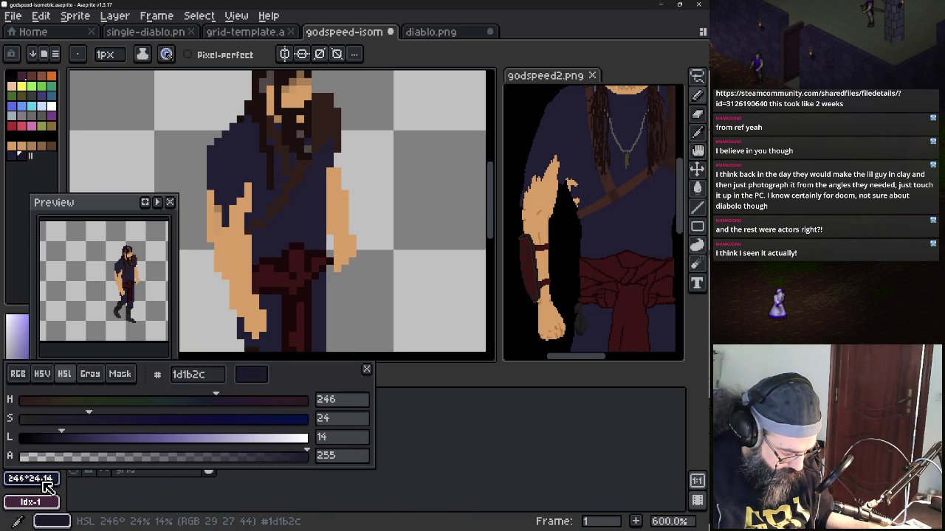
pyautogui.click(62, 441)
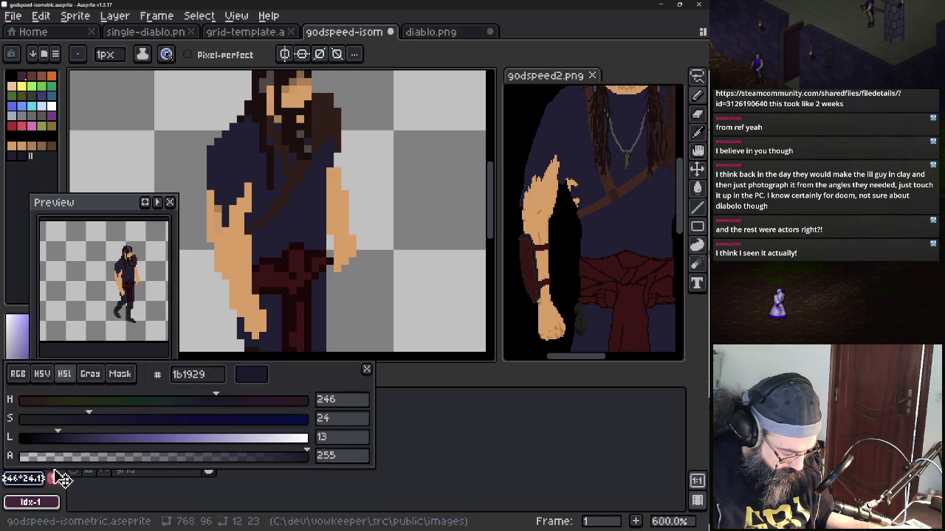
pyautogui.click(53, 478)
pyautogui.click(53, 478)
pyautogui.click(49, 439)
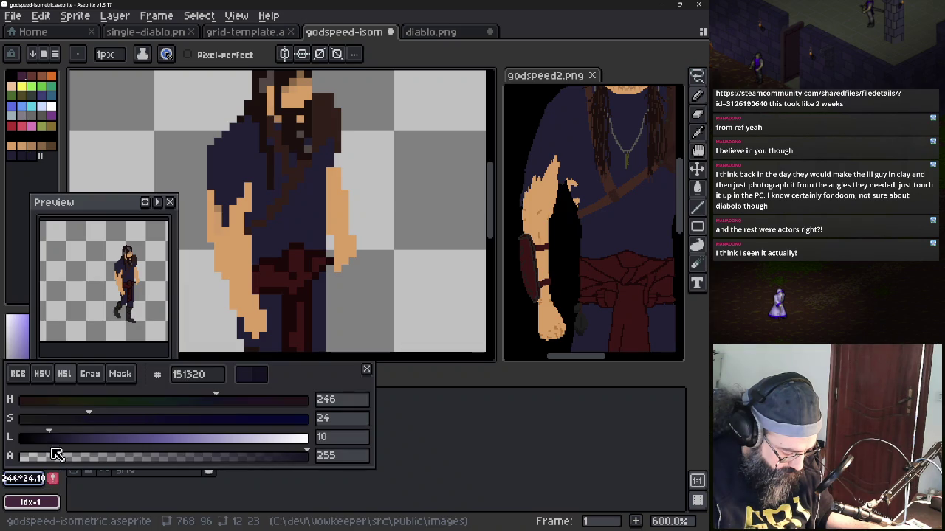
# Add #151320 to the palette at index 41, pick it, and test a short arm stroke, then undo it
pyautogui.click(53, 478)
pyautogui.click(33, 478)
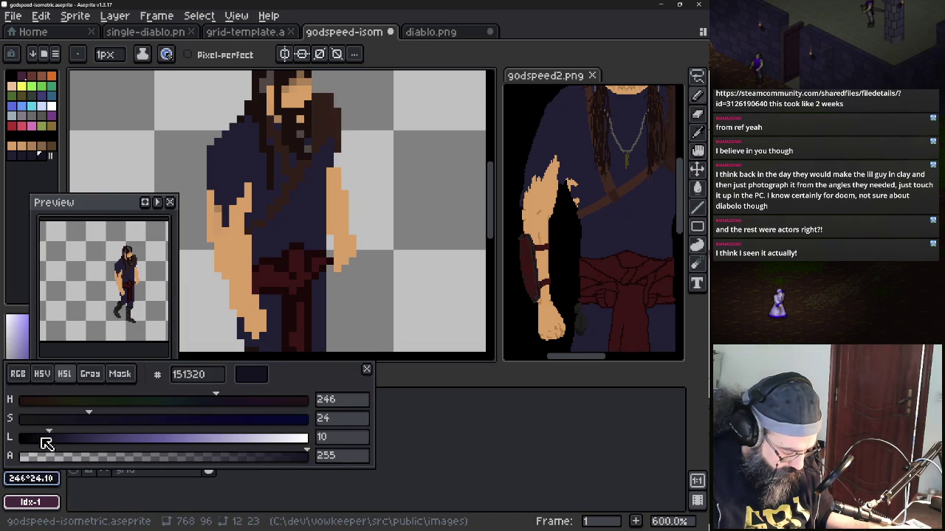
pyautogui.click(53, 478)
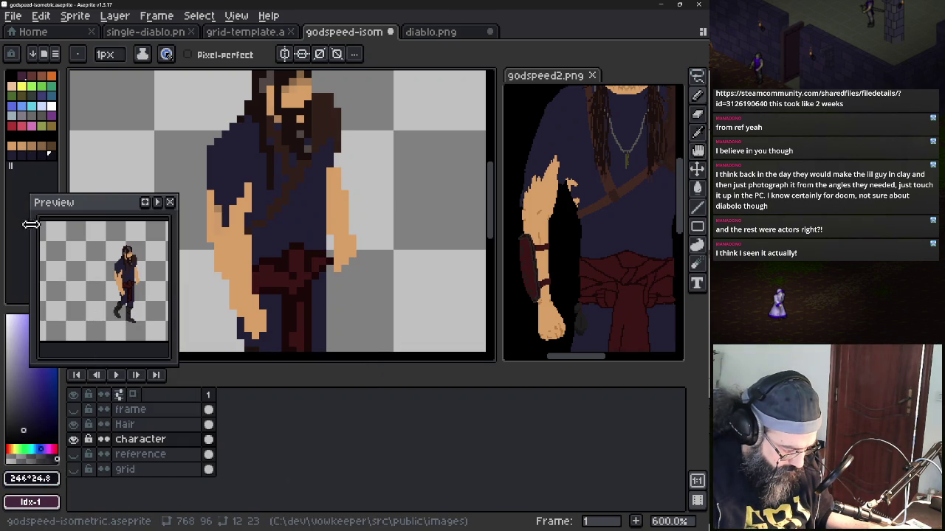
pyautogui.click(21, 154)
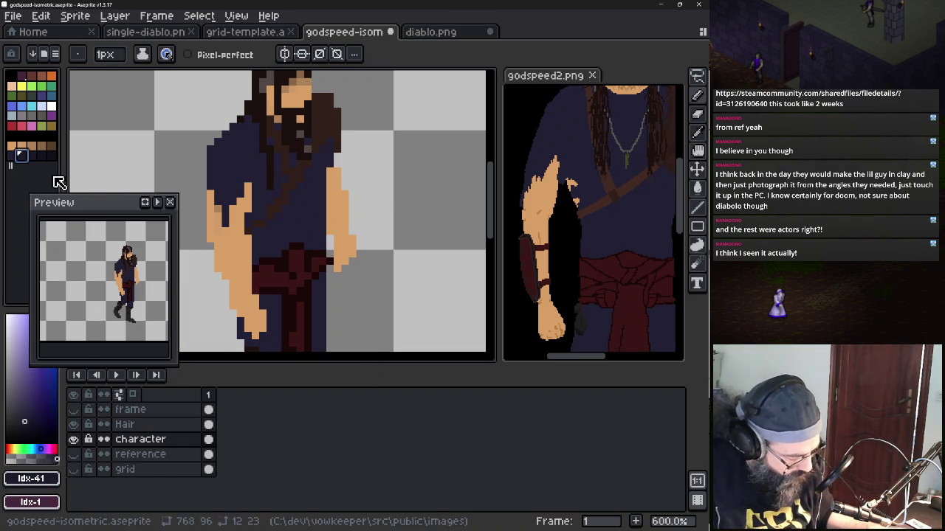
pyautogui.moveTo(332, 181); pyautogui.dragTo(334, 241)
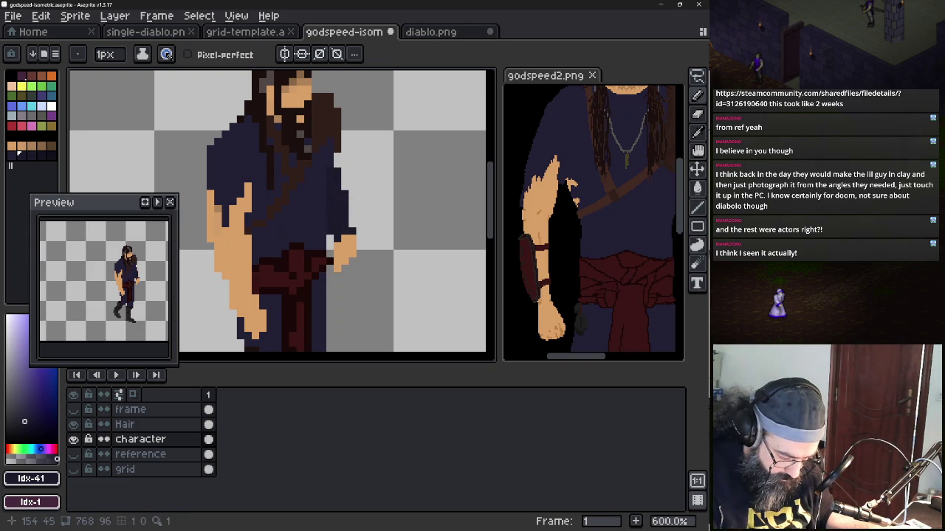
pyautogui.hotkey('ctrl', 'z')
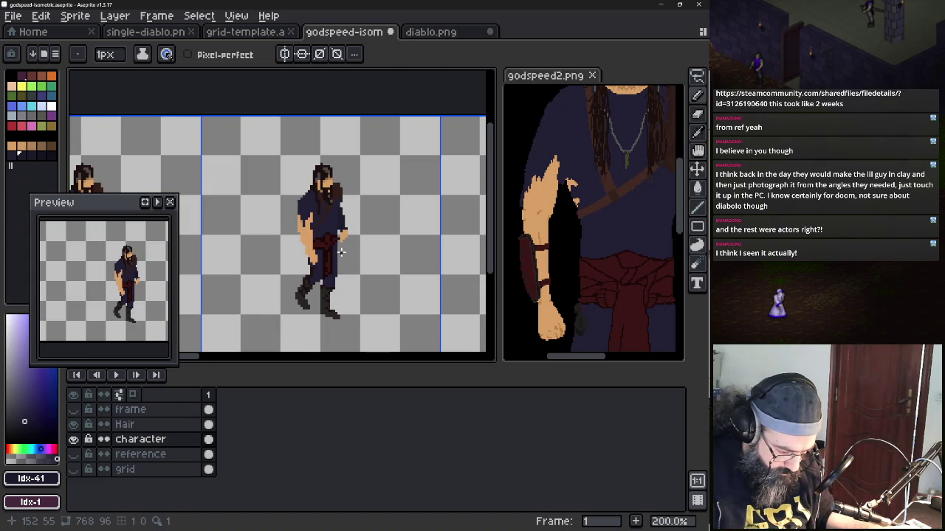
# Zoom out to show more of the sprite sheet frames and save the isometric sheet
pyautogui.hscroll(-4, 281, 251)
pyautogui.moveTo(220, 270)
pyautogui.mouseDown()
pyautogui.moveTo(273, 194)
pyautogui.moveTo(235, 185)
pyautogui.mouseUp()
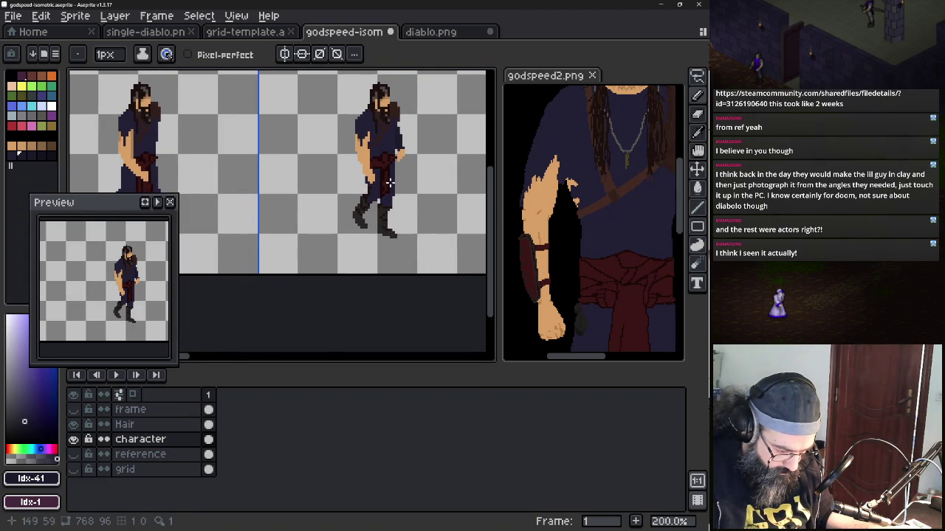
pyautogui.scroll(-2, 392, 186)
pyautogui.moveTo(392, 186); pyautogui.dragTo(299, 218)
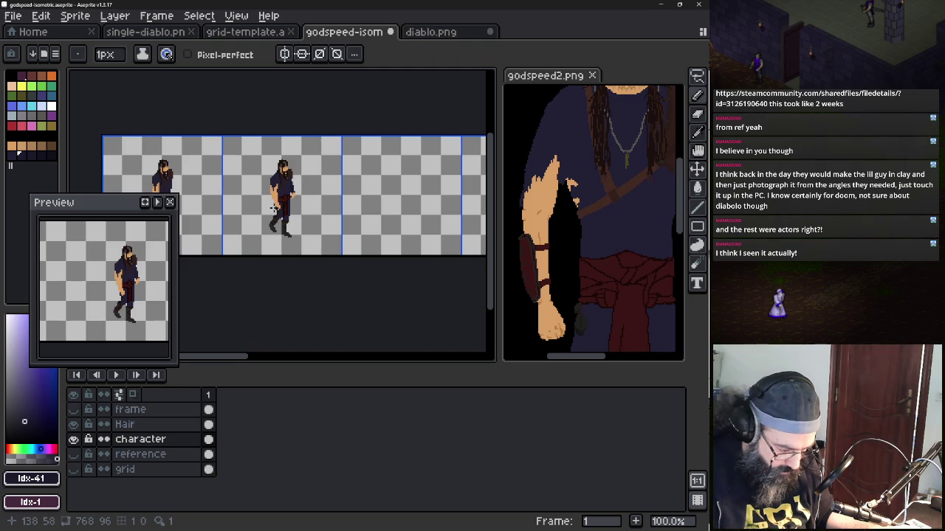
pyautogui.hotkey('ctrl', 's')
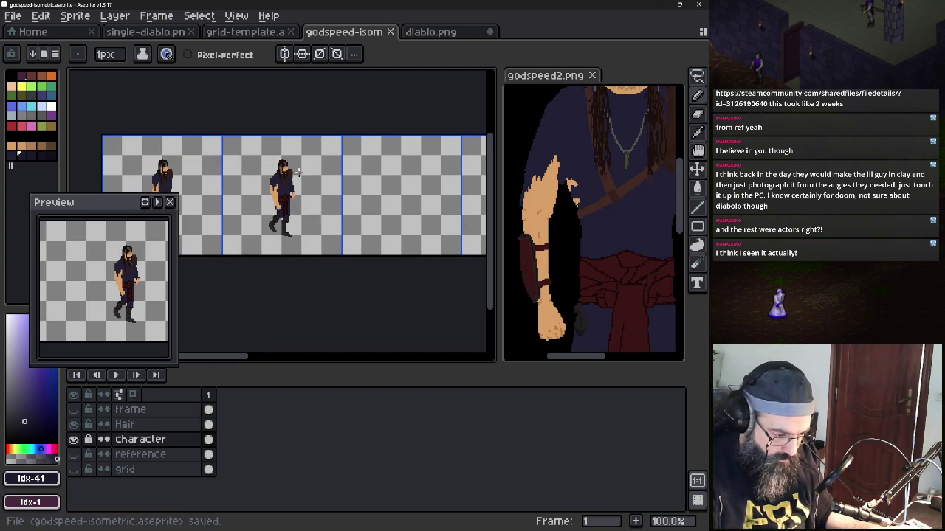
# Pan the godspeed2.png reference up to the face and recentre the character in the preview
pyautogui.moveTo(603, 167)
pyautogui.mouseDown()
pyautogui.moveTo(572, 223)
pyautogui.moveTo(572, 340)
pyautogui.mouseUp()
pyautogui.click(333, 280)
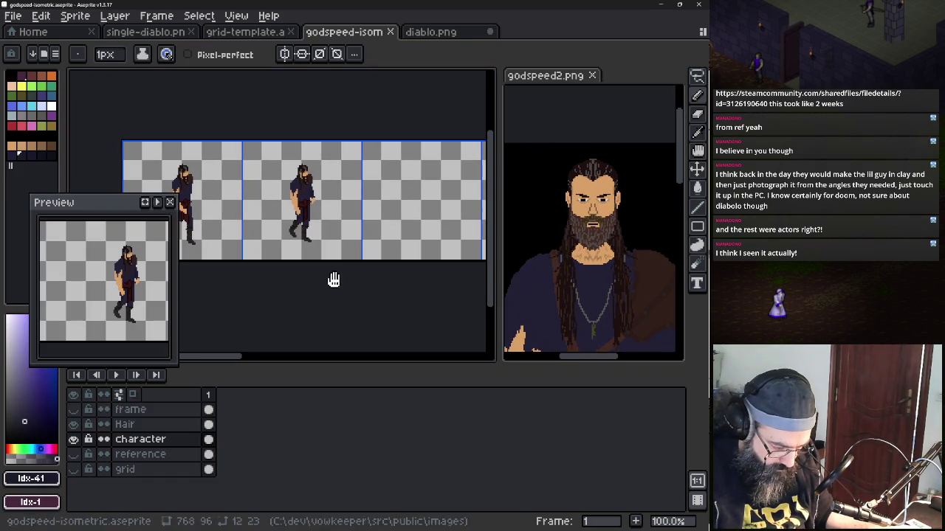
pyautogui.scroll(-2, 122, 288)
pyautogui.scroll(4, 122, 288)
pyautogui.scroll(-1, 121, 287)
pyautogui.scroll(-1, 101, 308)
pyautogui.moveTo(101, 308); pyautogui.dragTo(97, 303)
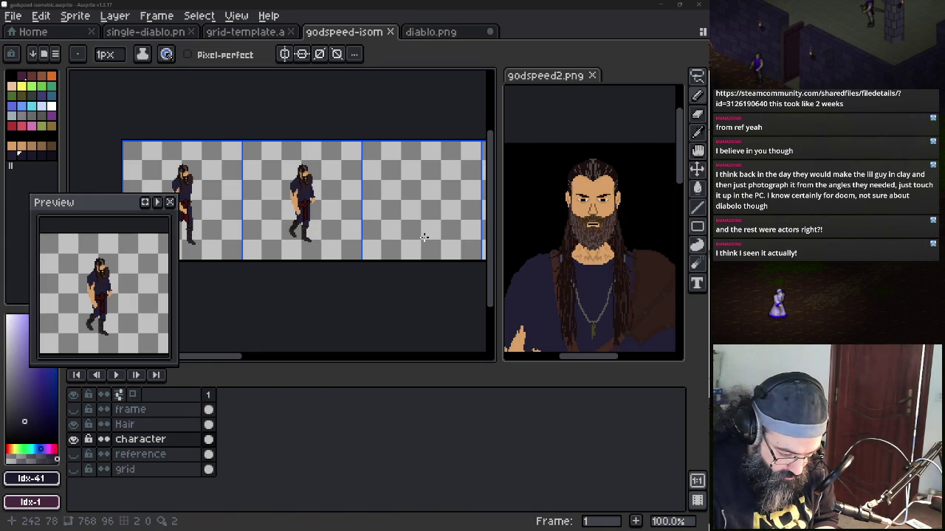
pyautogui.moveTo(415, 239)
pyautogui.mouseDown()
pyautogui.moveTo(514, 252)
pyautogui.moveTo(577, 189)
pyautogui.mouseUp()
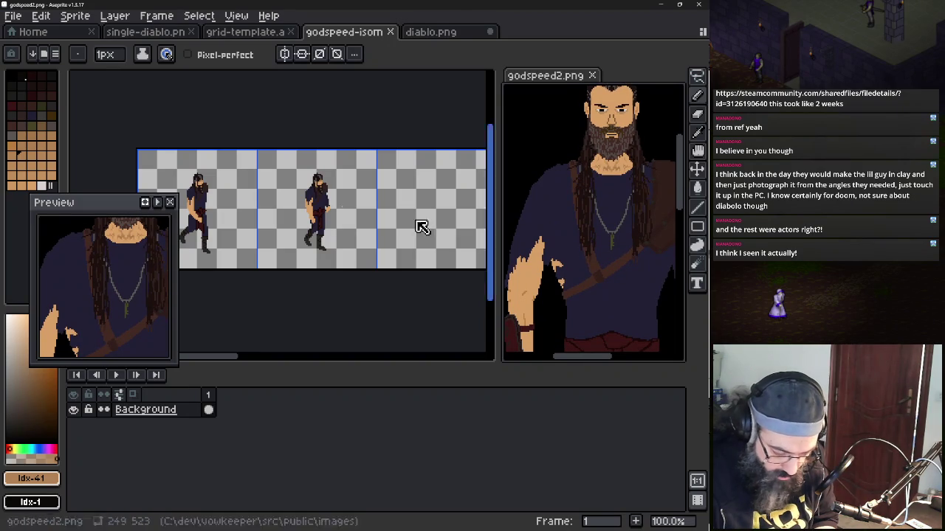
# Zoom to 500% on the torso and sample dark brown #311f1a with the Eyedropper, back to Pencil
pyautogui.scroll(5, 221, 189)
pyautogui.moveTo(222, 190)
pyautogui.mouseDown()
pyautogui.moveTo(354, 190)
pyautogui.moveTo(332, 150)
pyautogui.moveTo(375, 126)
pyautogui.mouseUp()
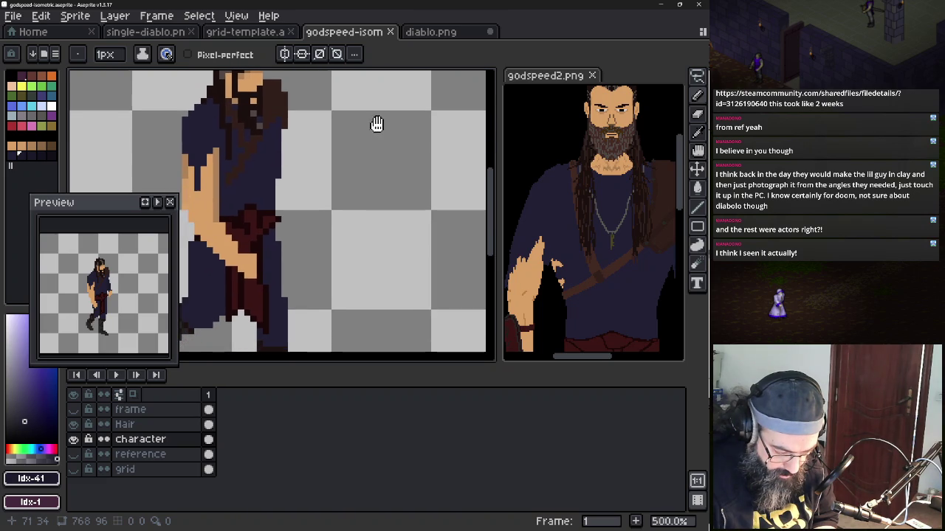
pyautogui.moveTo(609, 238); pyautogui.dragTo(591, 220)
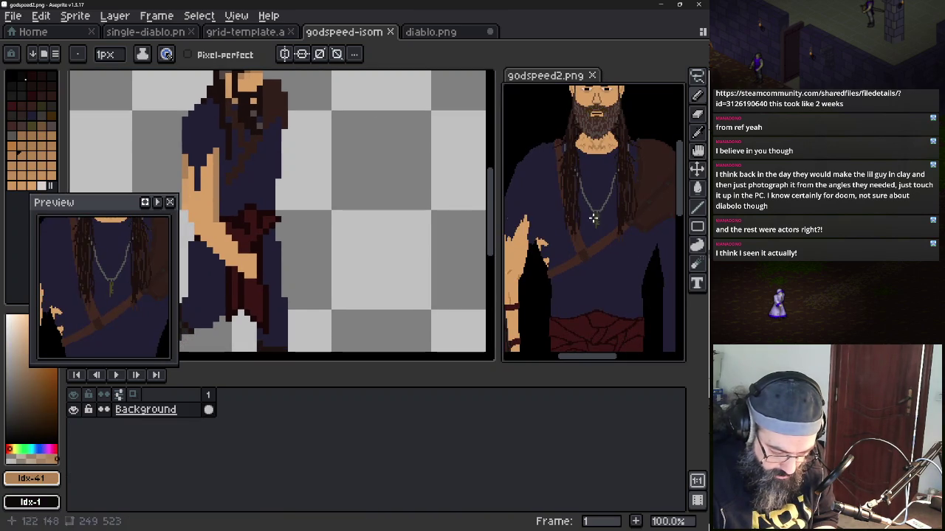
pyautogui.moveTo(247, 190); pyautogui.dragTo(269, 186)
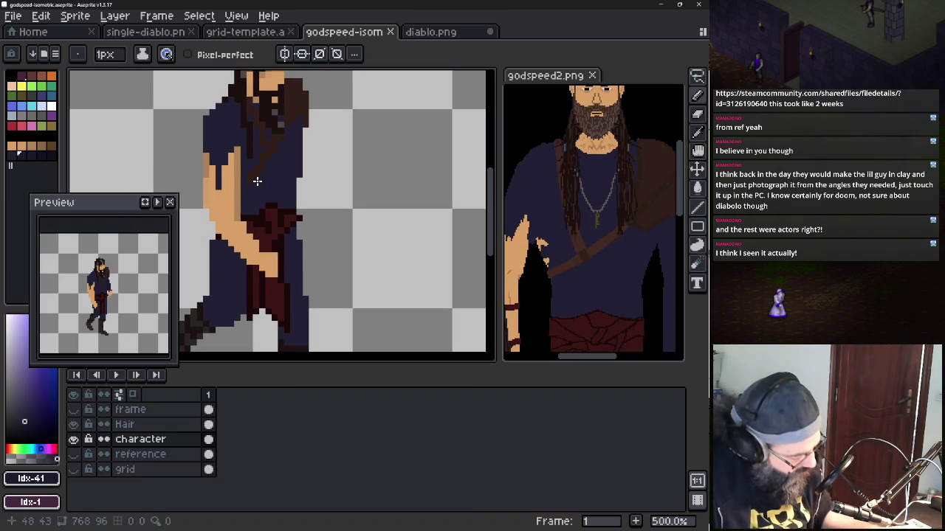
pyautogui.press('i')
pyautogui.click(252, 172)
pyautogui.press('b')
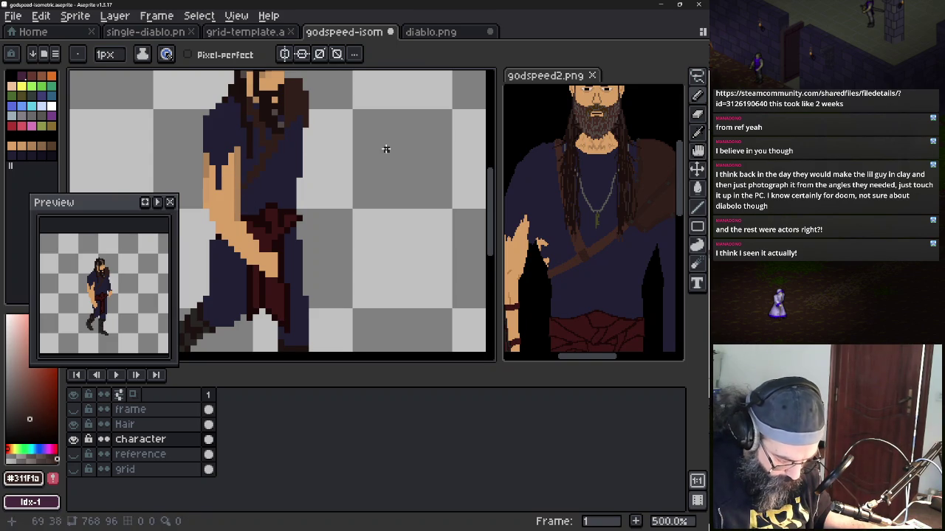
# Pan the character back to the view centre and zoom out to 300%
pyautogui.moveTo(426, 160); pyautogui.dragTo(122, 179)
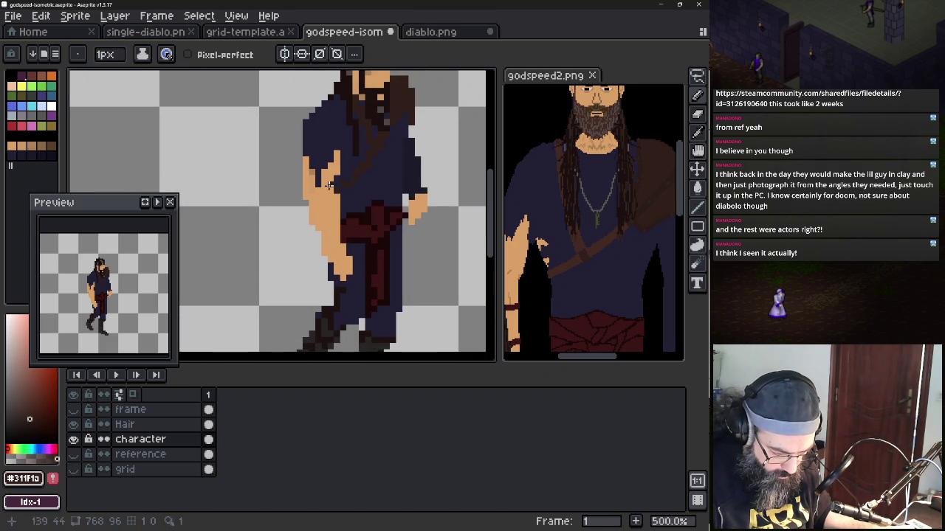
pyautogui.moveTo(355, 189)
pyautogui.mouseDown()
pyautogui.moveTo(303, 200)
pyautogui.moveTo(259, 189)
pyautogui.moveTo(439, 185)
pyautogui.mouseUp()
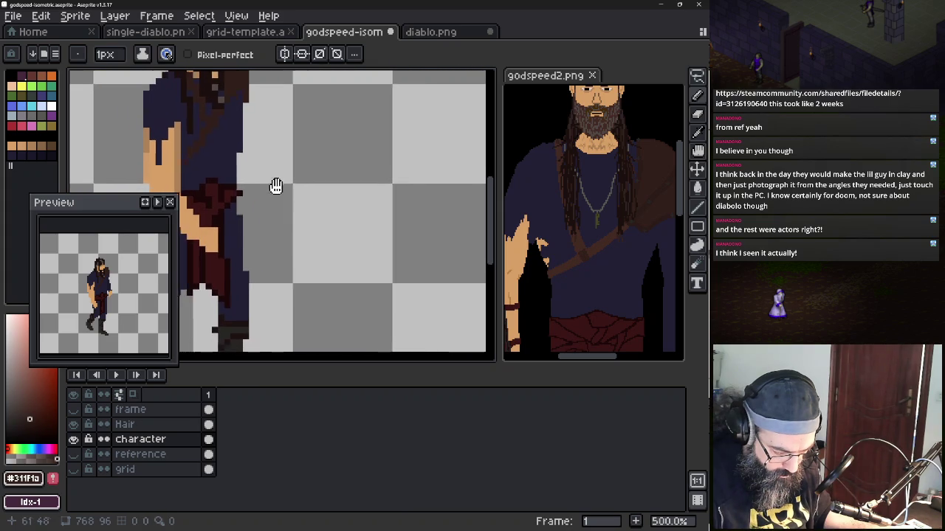
pyautogui.moveTo(263, 186); pyautogui.dragTo(329, 190)
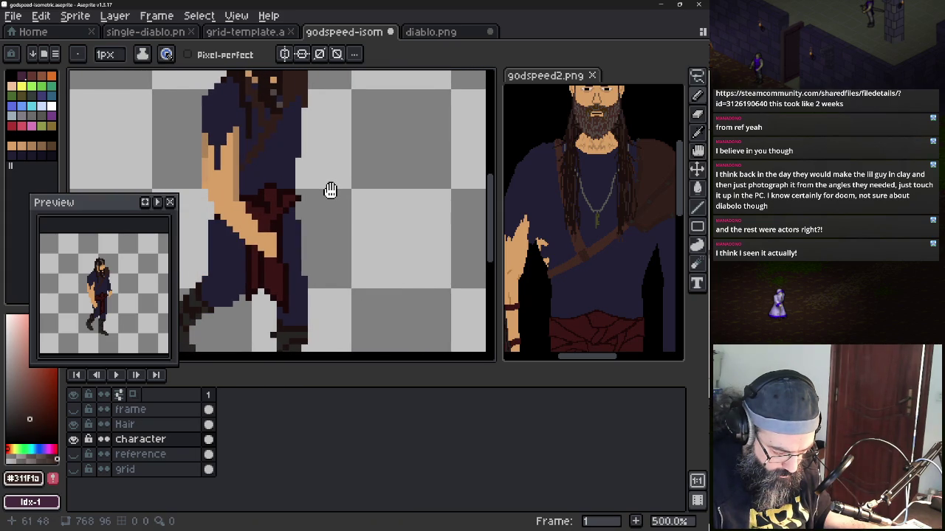
pyautogui.scroll(-2, 330, 191)
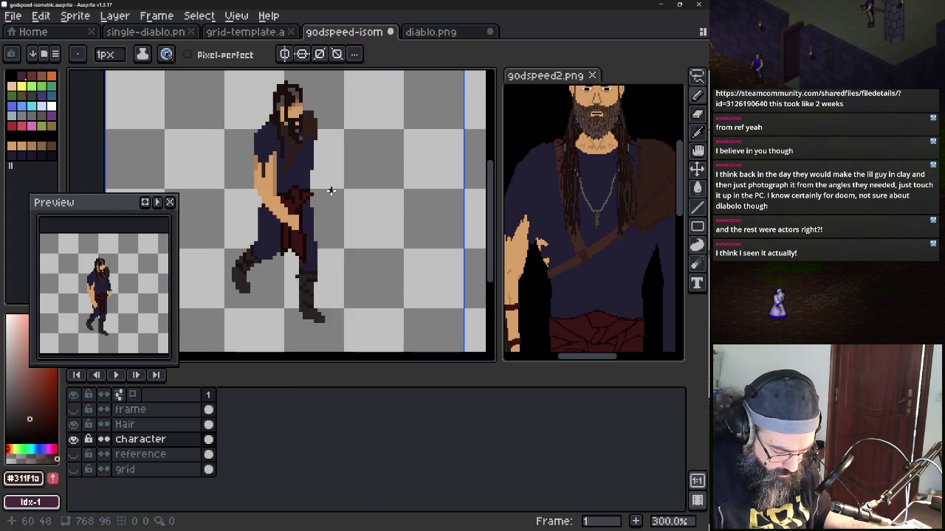
pyautogui.hscroll(3, 285, 204)
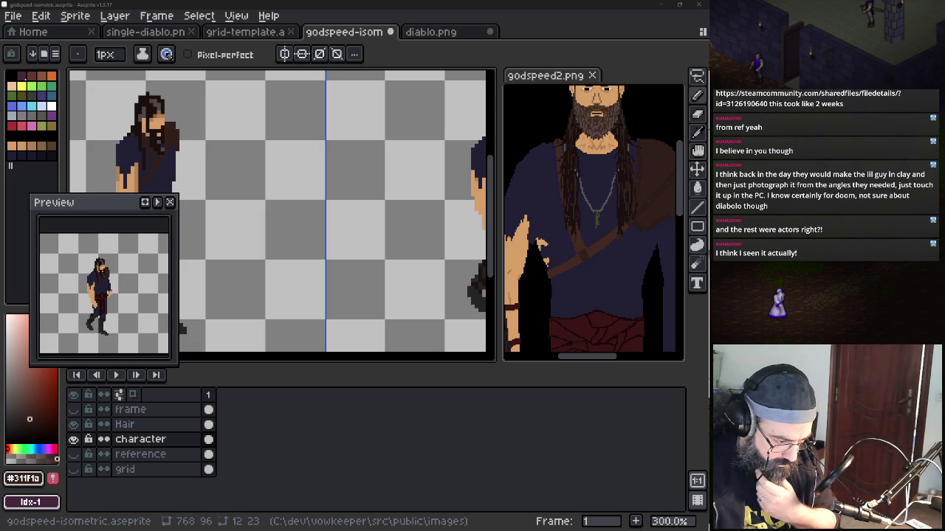
# Switch to diablo.png, clear its selection, and zoom to 6.2% to centre the whole 5762×2602 sheet
pyautogui.click(435, 37)
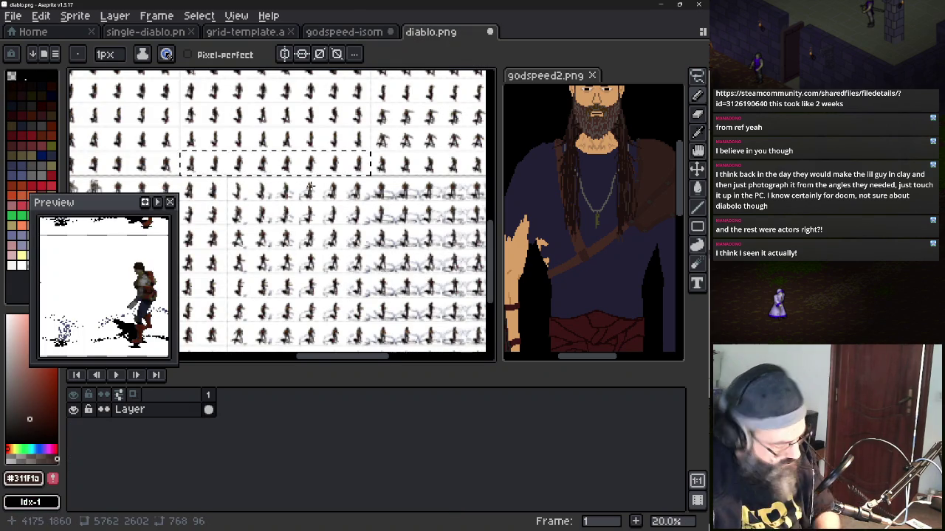
pyautogui.hotkey('ctrl', 'd')
pyautogui.scroll(-2, 310, 222)
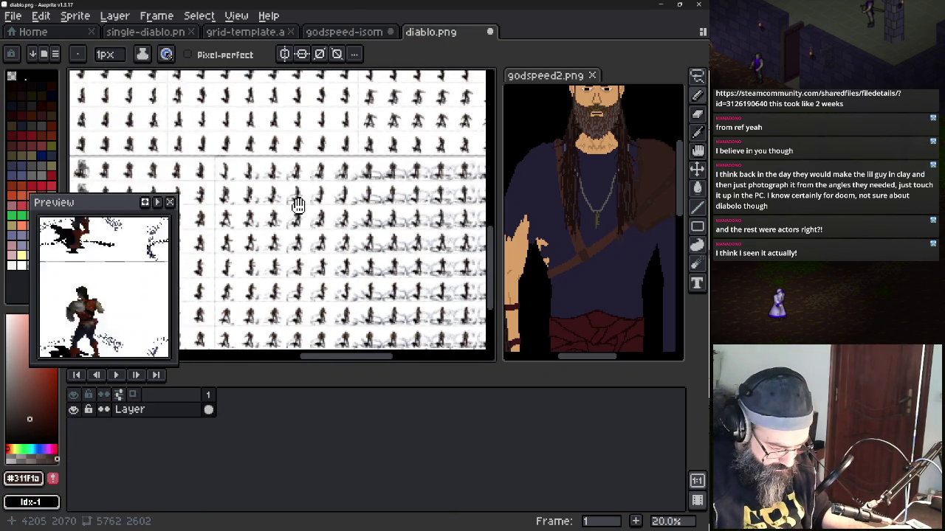
pyautogui.scroll(-2, 295, 207)
pyautogui.moveTo(312, 207); pyautogui.dragTo(394, 282)
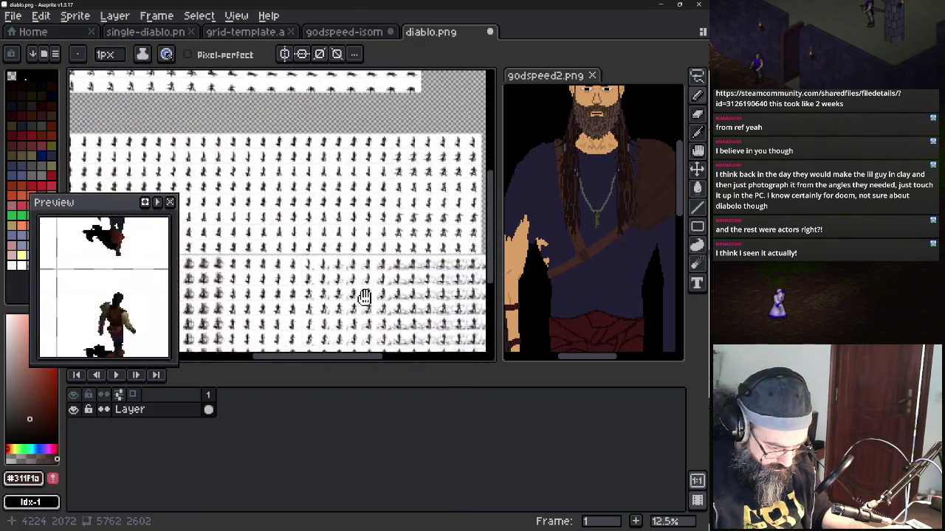
pyautogui.scroll(-1, 384, 273)
pyautogui.scroll(-1, 347, 251)
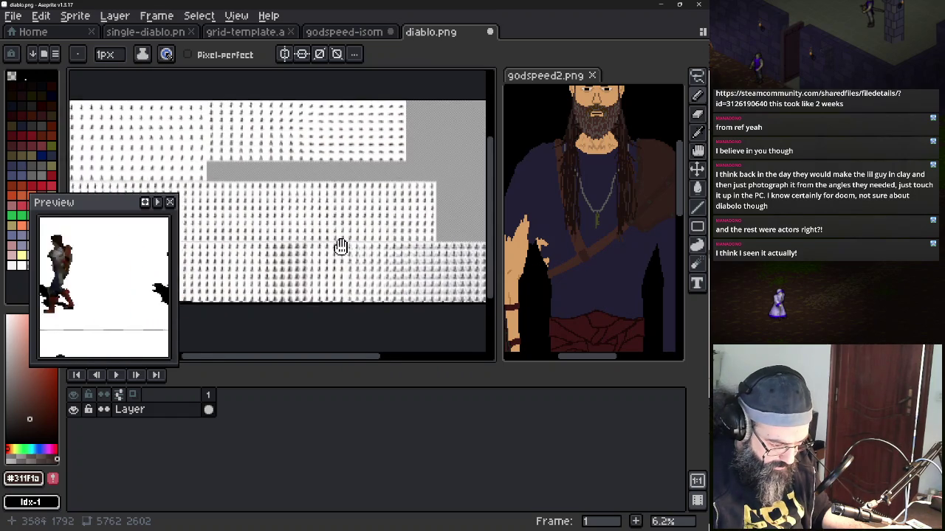
pyautogui.moveTo(354, 251)
pyautogui.mouseDown()
pyautogui.moveTo(386, 257)
pyautogui.moveTo(384, 205)
pyautogui.moveTo(216, 191)
pyautogui.moveTo(335, 244)
pyautogui.moveTo(261, 221)
pyautogui.moveTo(285, 231)
pyautogui.moveTo(289, 224)
pyautogui.mouseUp()
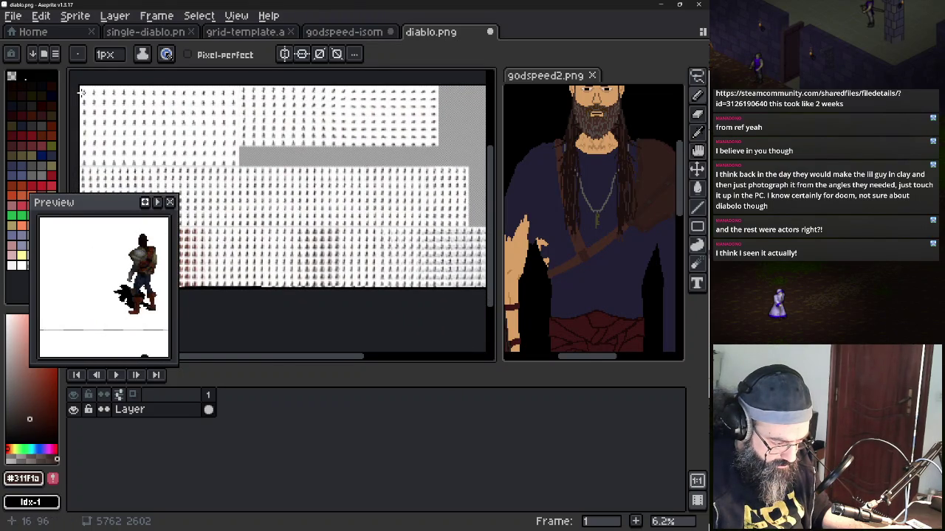